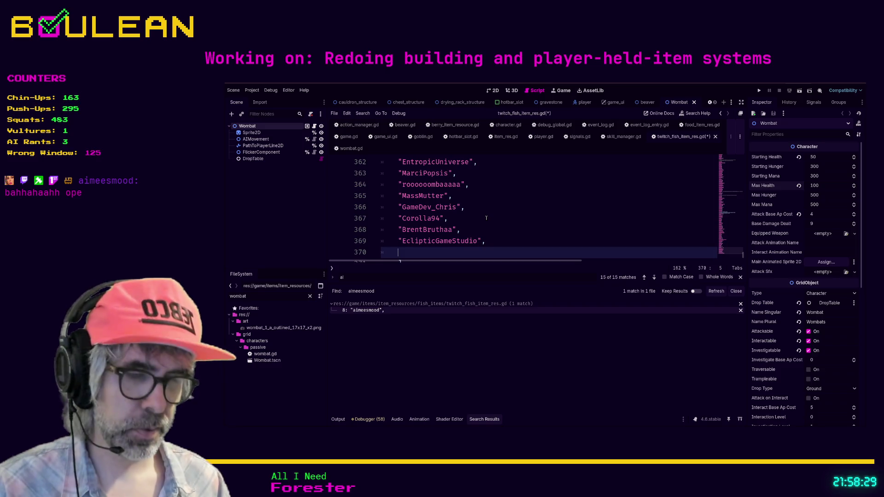
Append four quoted viewer-name strings to the fish name array, then save and run the game
type("\"some_w")
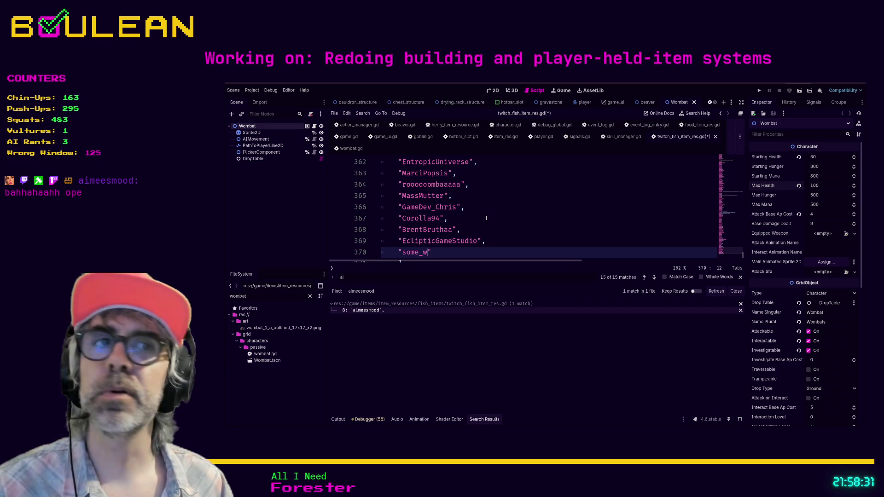
type("haat")
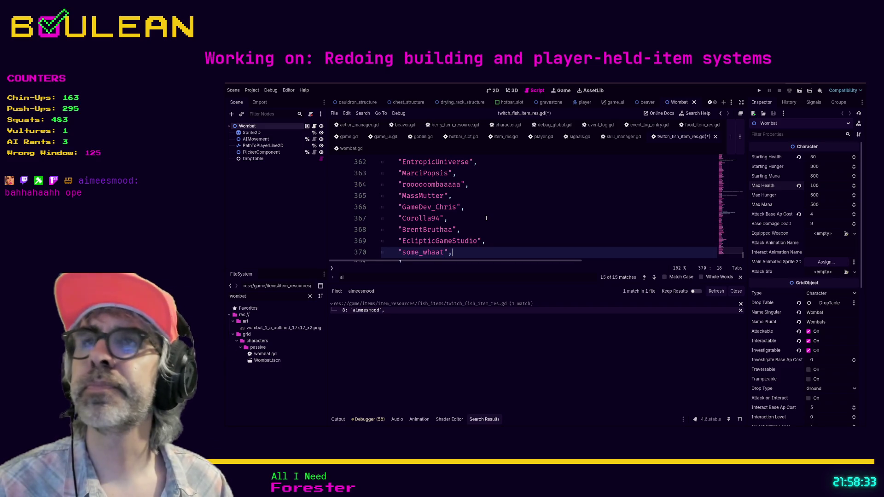
key("Return")
type("\"")
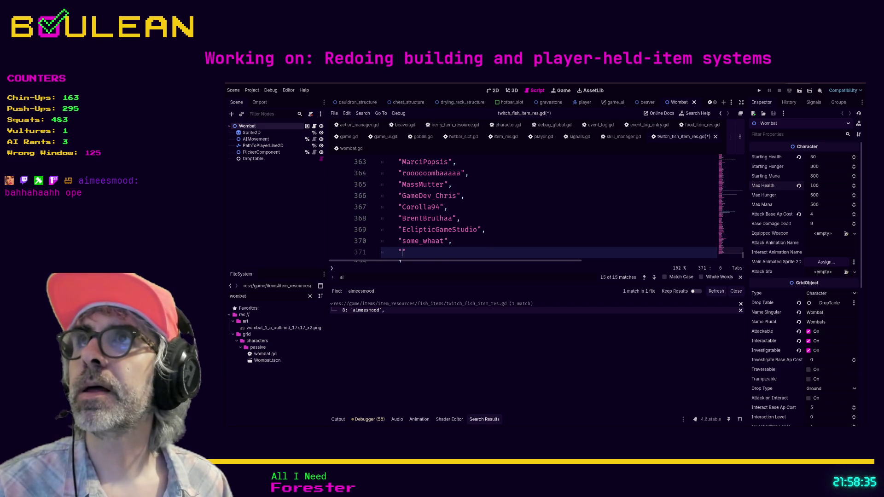
type("Star")
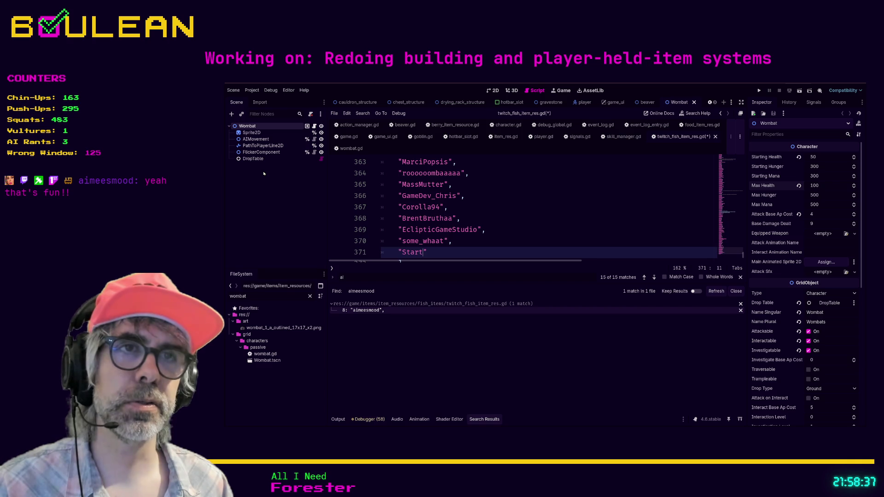
type("laCarrots\"")
key("Return")
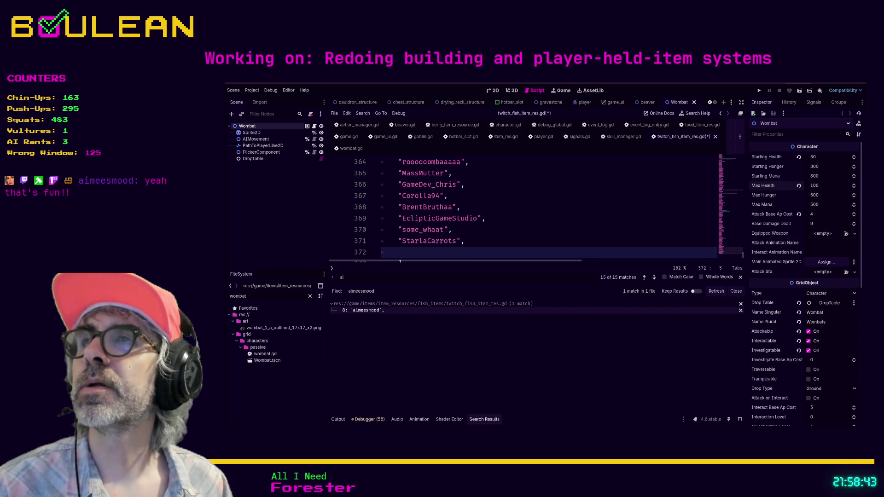
type("\"crashkingq\",")
key("Return")
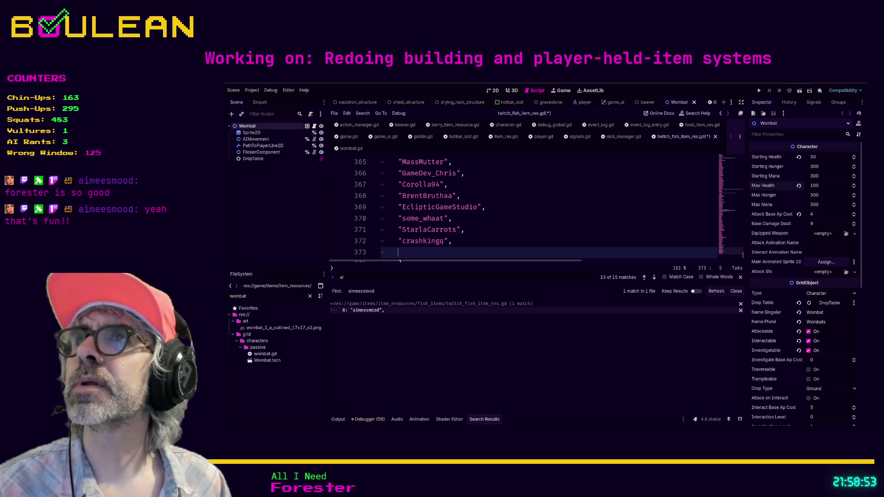
type("\"chikibala")
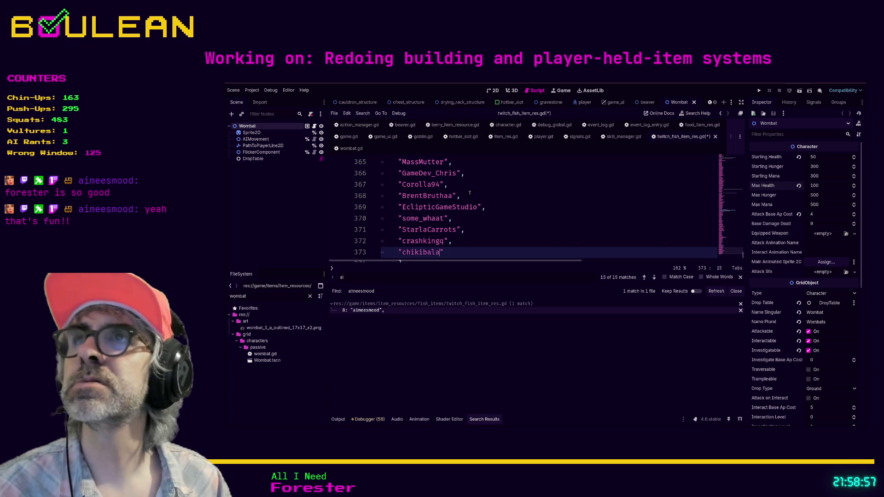
type("1\"")
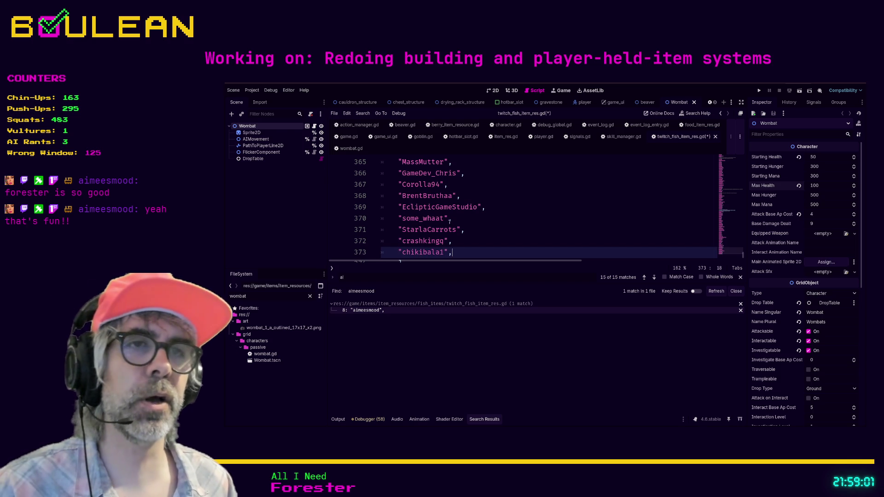
left_click(467, 225)
key("F5")
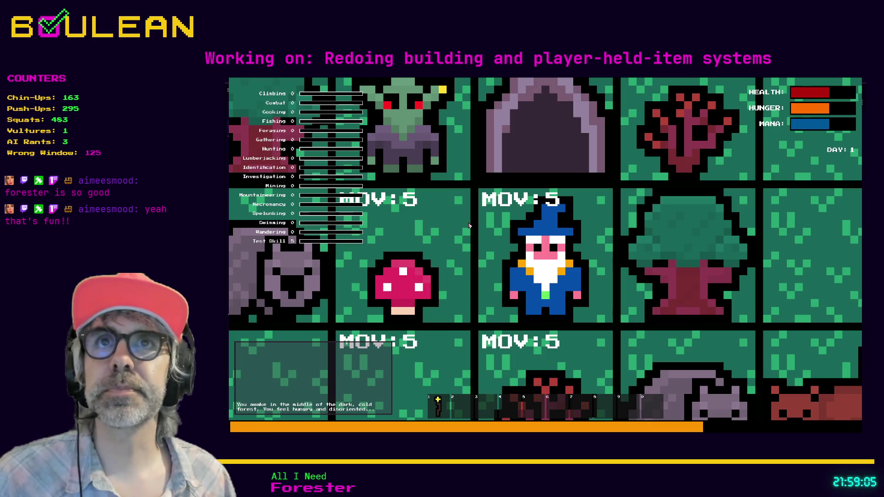
Zoom out, walk the wizard to the Fishing Hole and fish there once
scroll(469, 226, "down", 3)
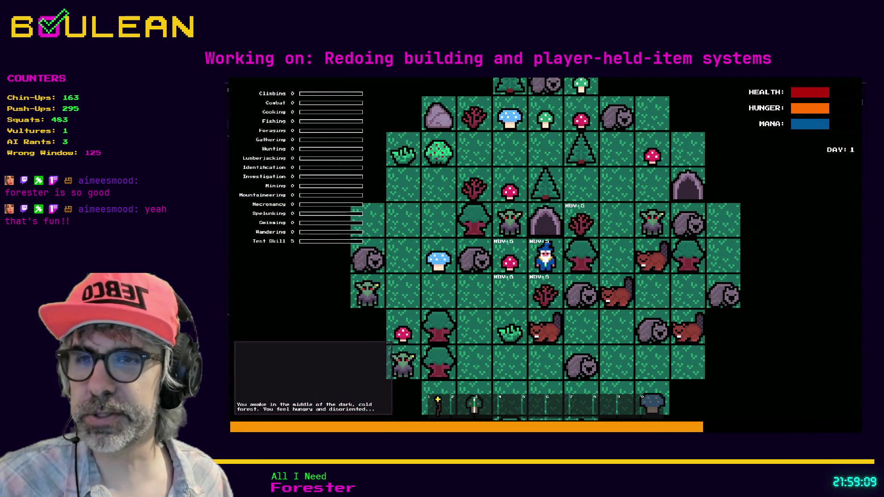
left_click(438, 340)
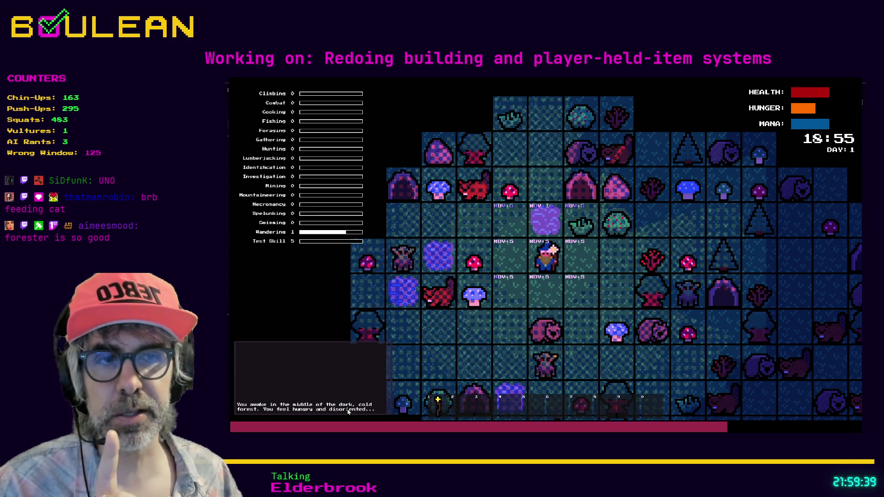
key("w")
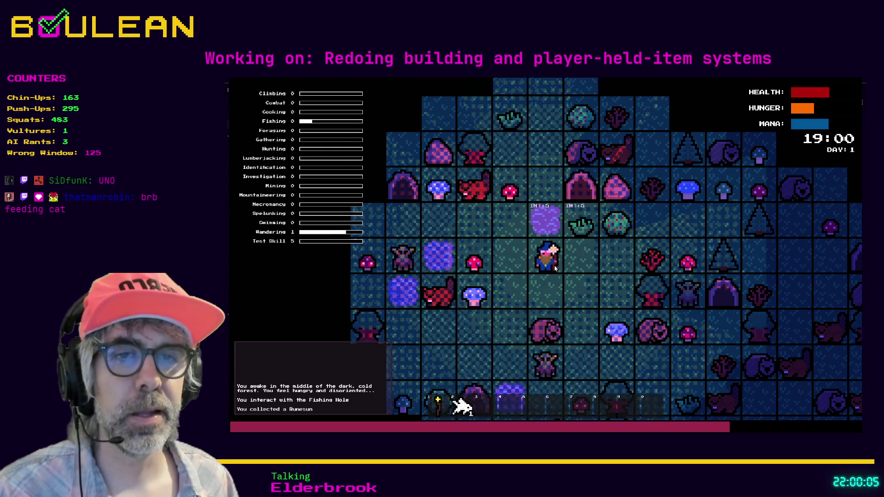
Fish ten more times at the Fishing Hole, then stop the running game with F8
left_click(555, 269)
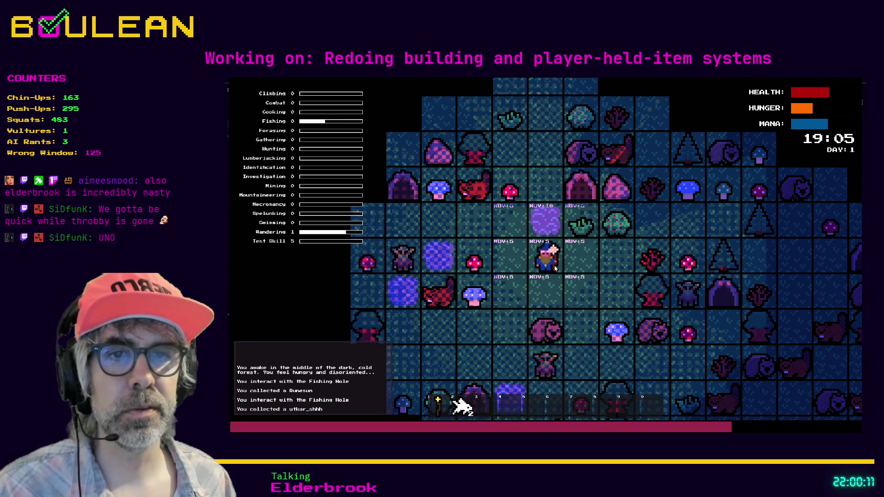
key("e")
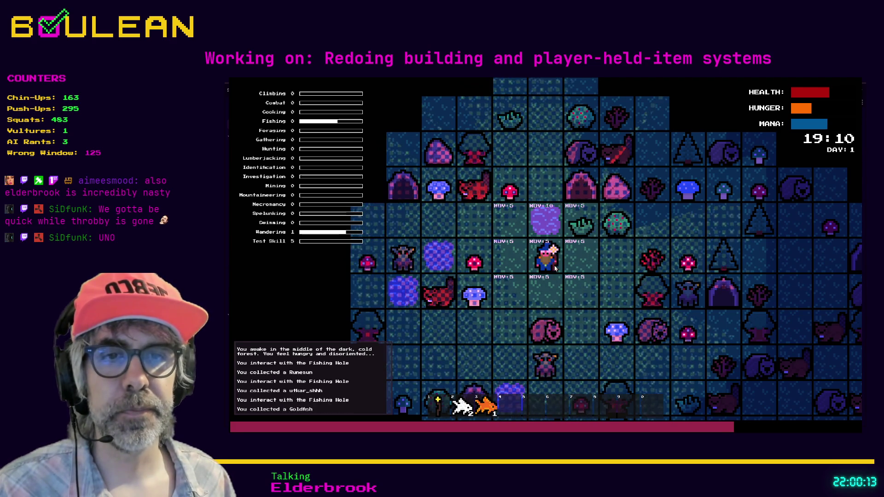
key("e")
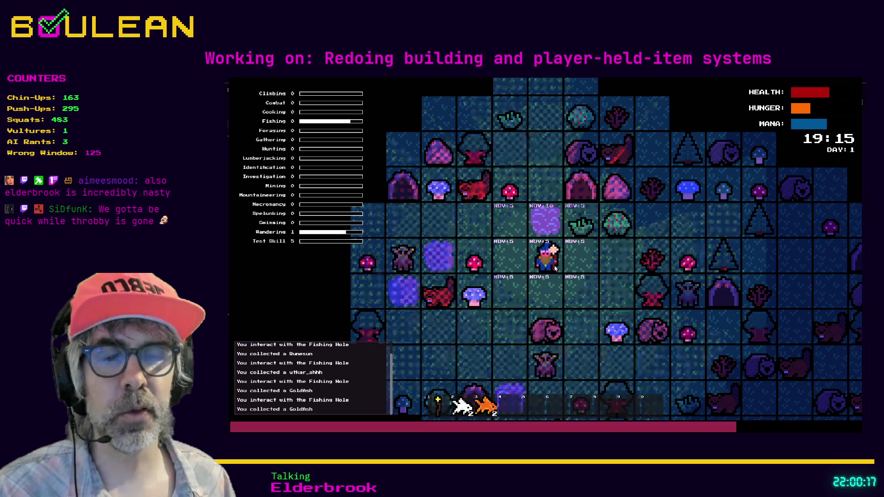
key("e")
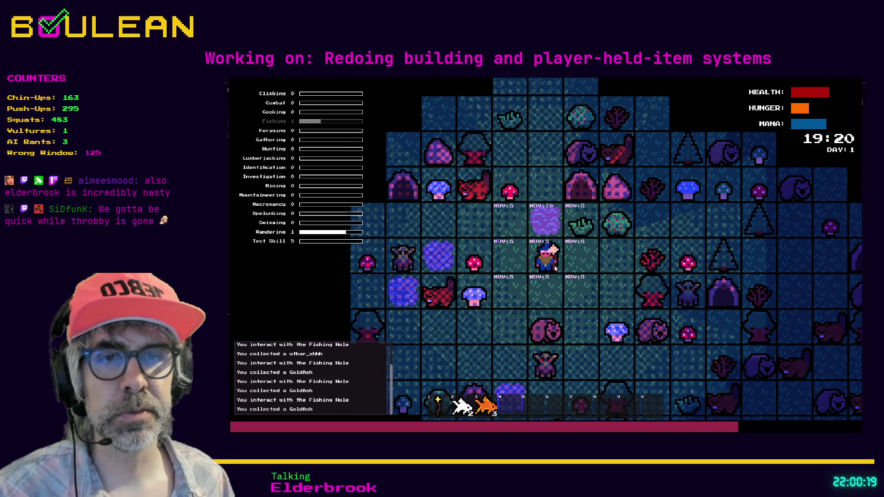
key("e")
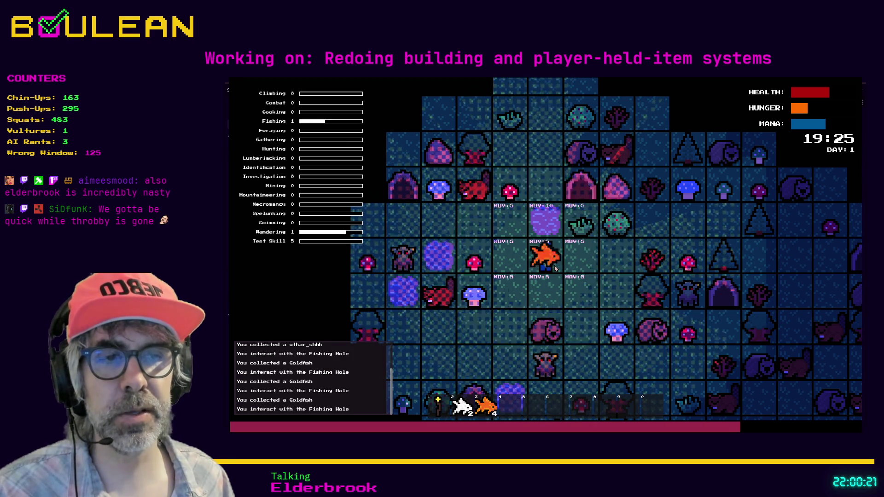
key("e")
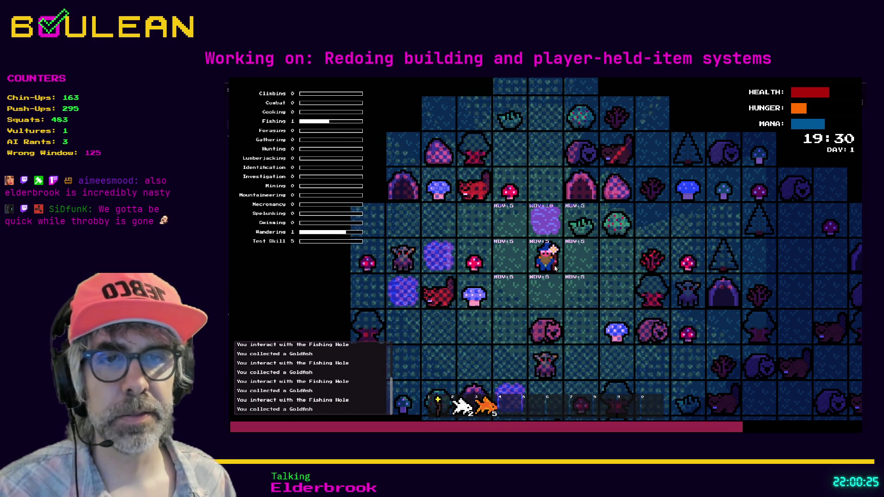
key("e")
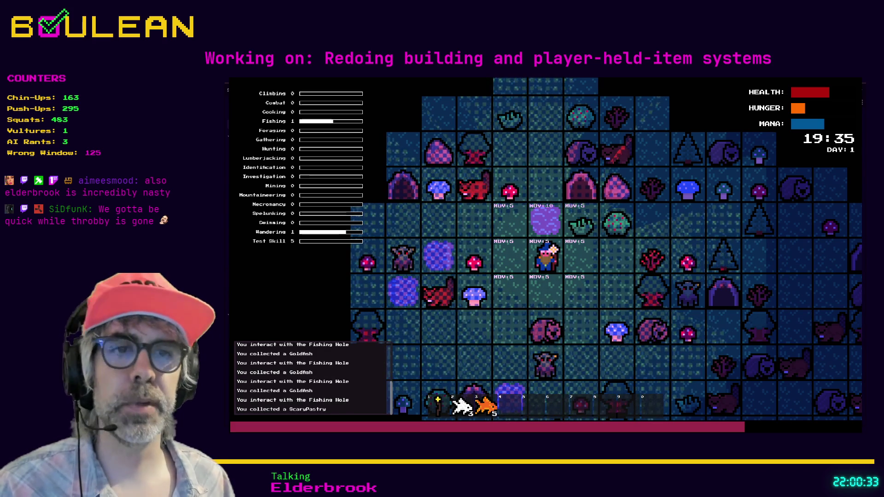
left_click(505, 239)
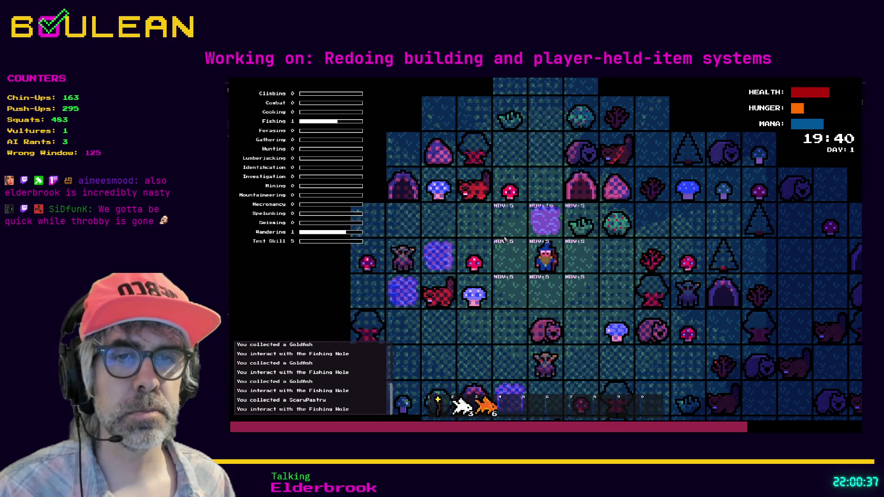
left_click(505, 239)
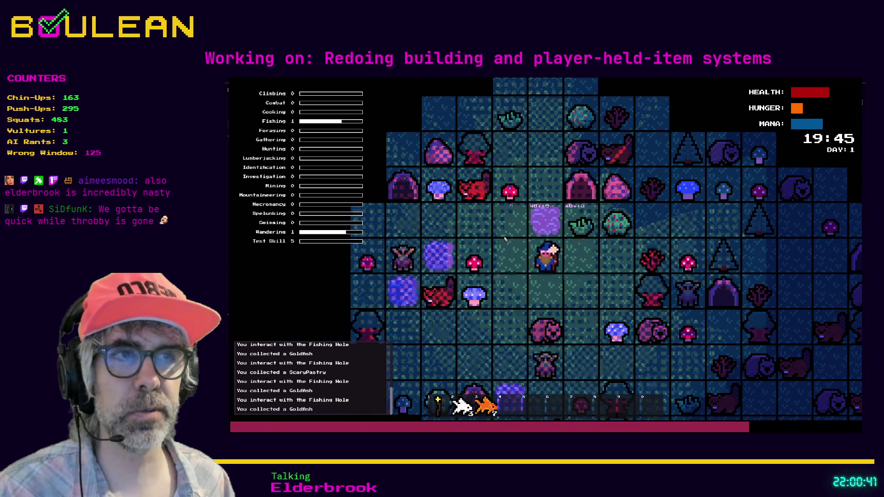
left_click(505, 240)
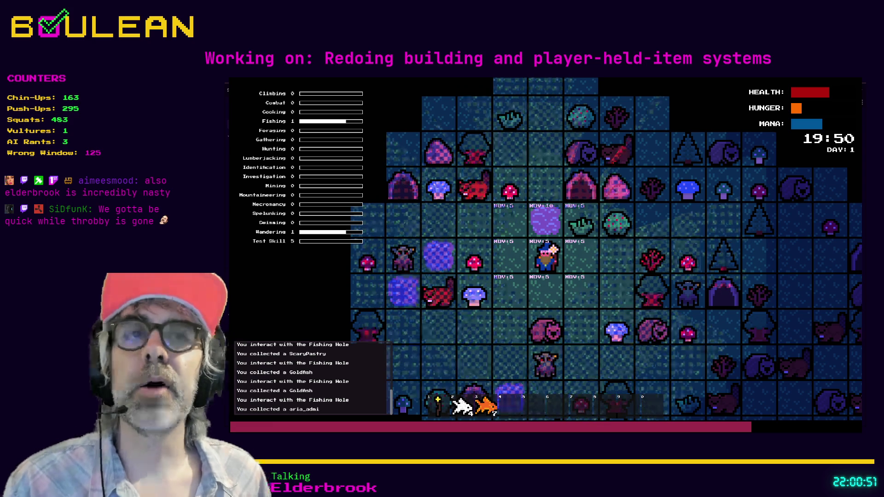
key("F8")
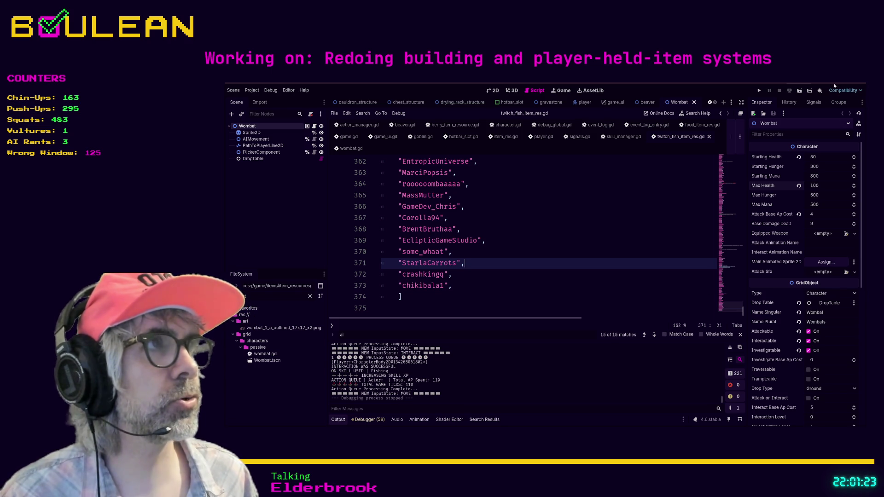
Switch to Gamedle in fullscreen, start a new round and search for UNO
key("alt+Tab")
scroll(372, 329, "up", 2)
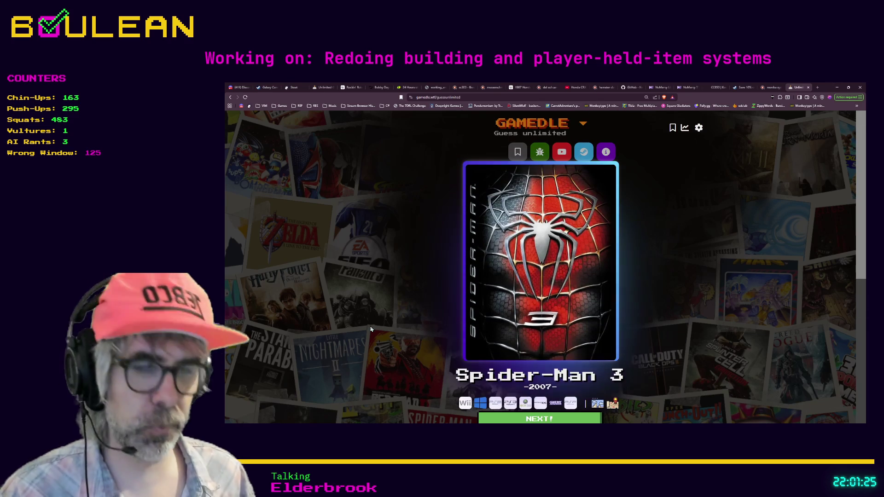
key("F11")
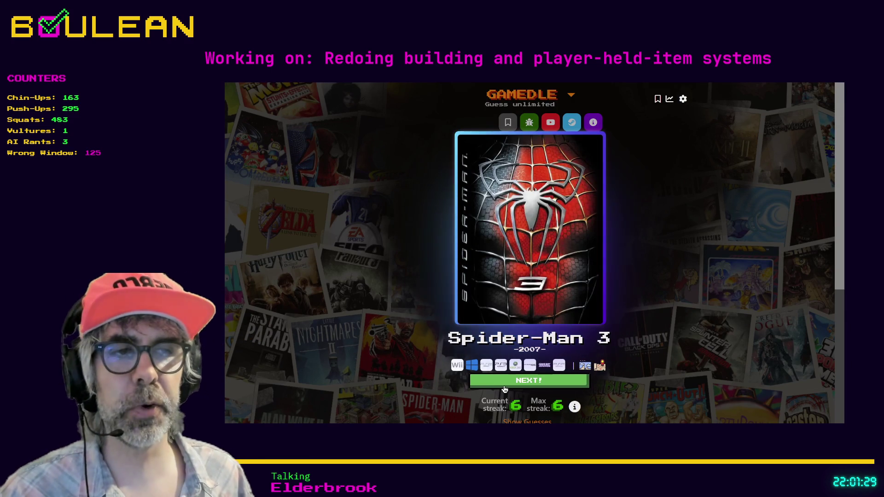
left_click(504, 386)
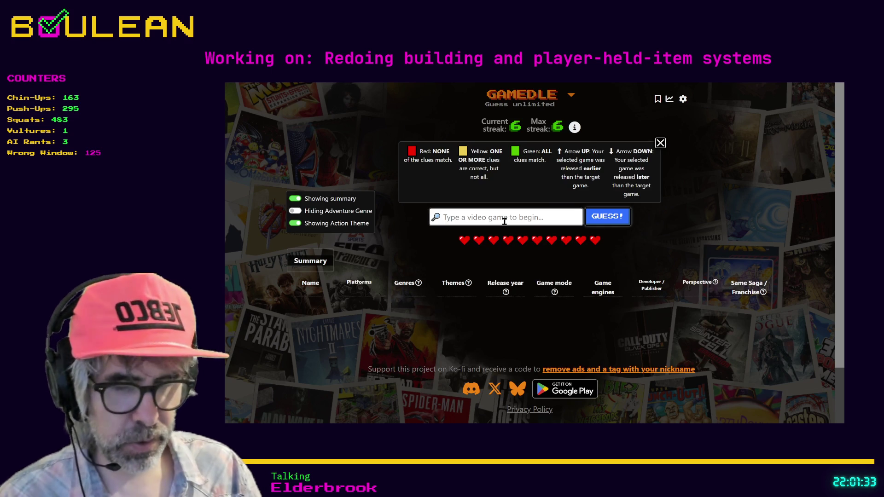
type("UNO")
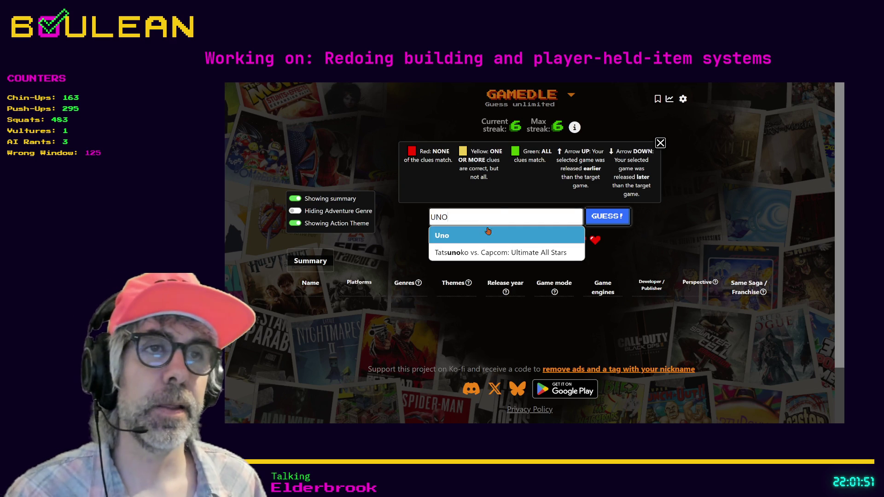
Guess Uno, read its clue tile tooltips, then start typing Jackbox as the next guess
left_click(474, 234)
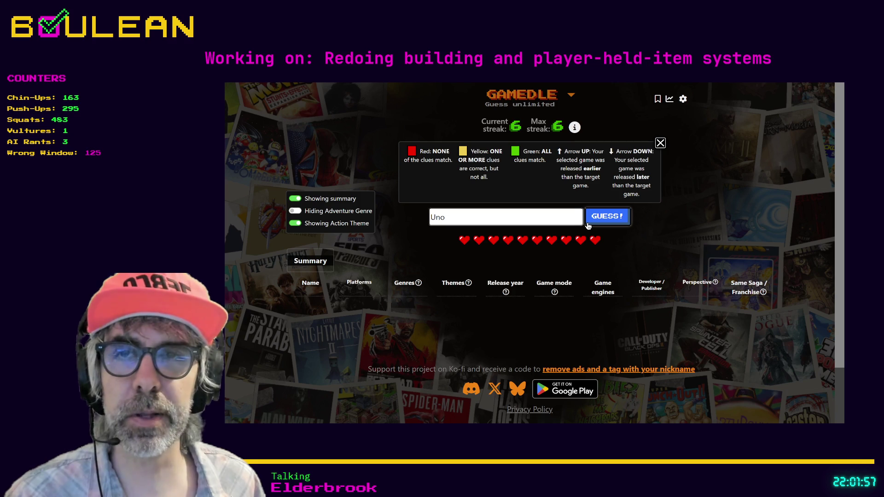
left_click(608, 223)
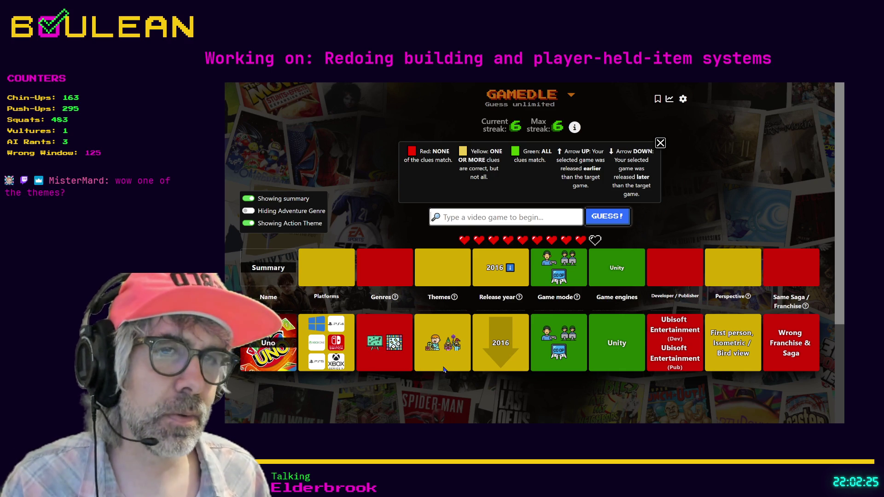
mouse_move(394, 349)
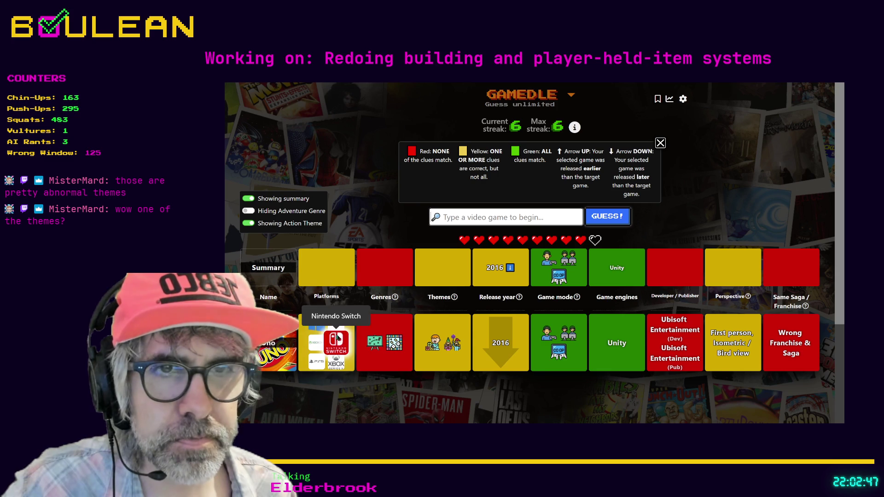
mouse_move(333, 328)
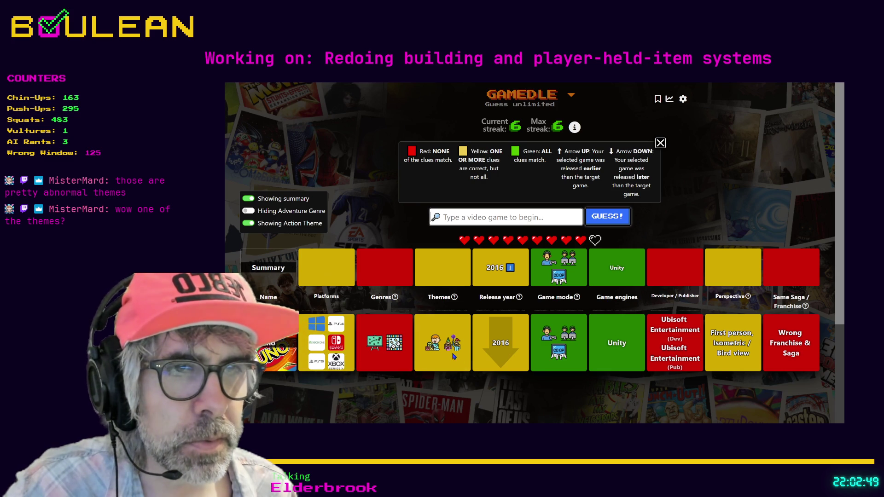
mouse_move(451, 351)
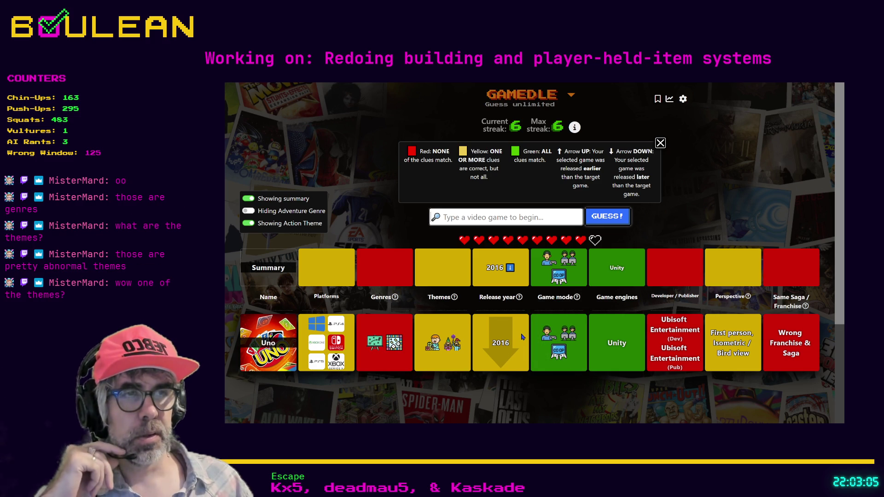
left_click(498, 217)
type("J")
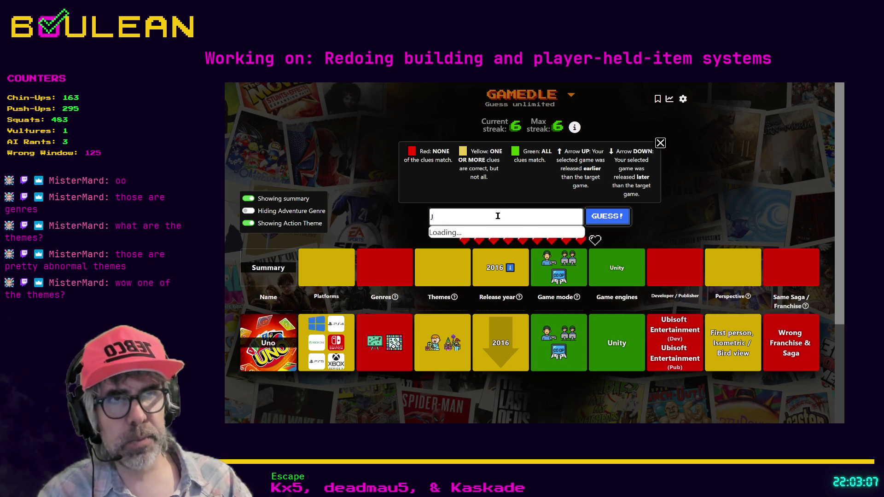
type("ackbo")
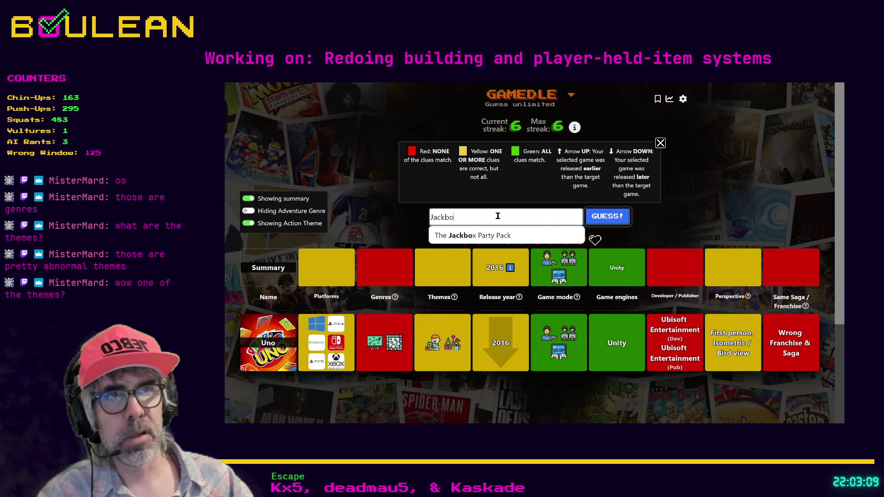
type("x")
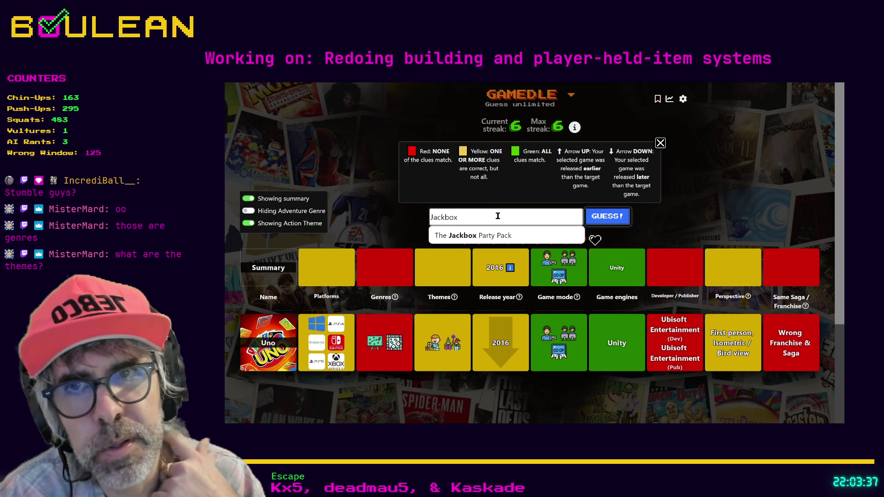
Replace the Jackbox search with Fall Guys, then with 'Mario Par'
key("ctrl+a")
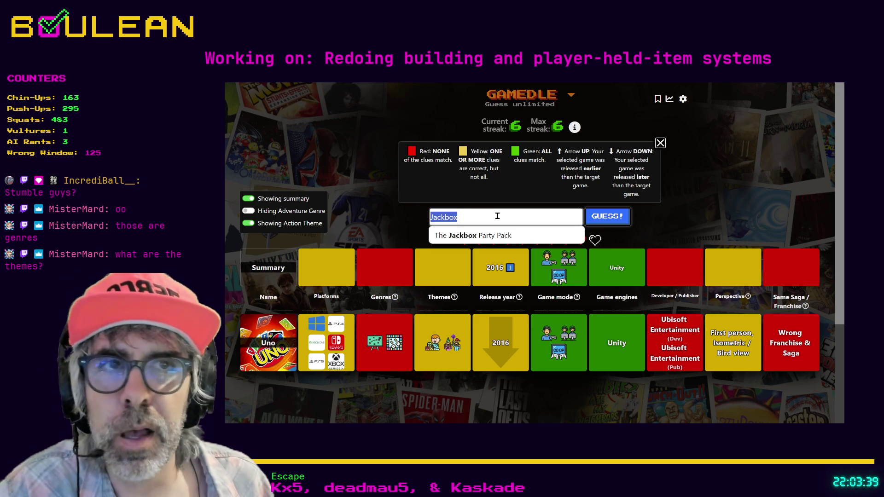
type("Fal")
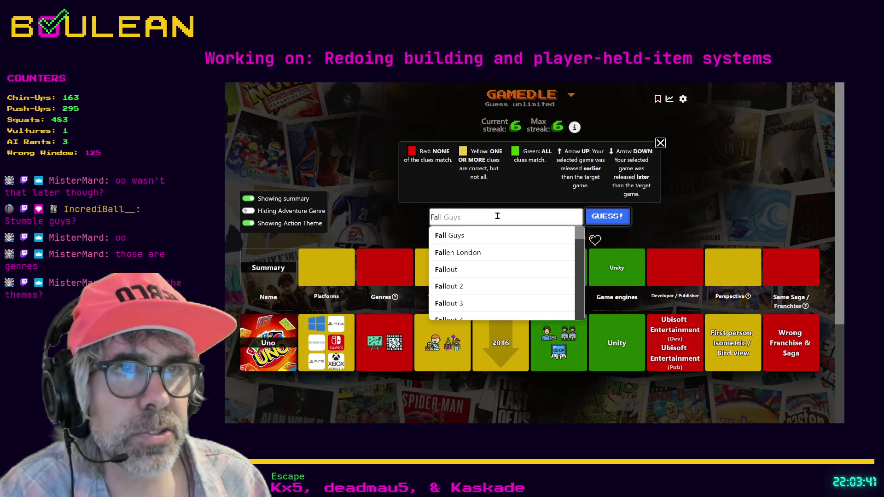
type("l Guys")
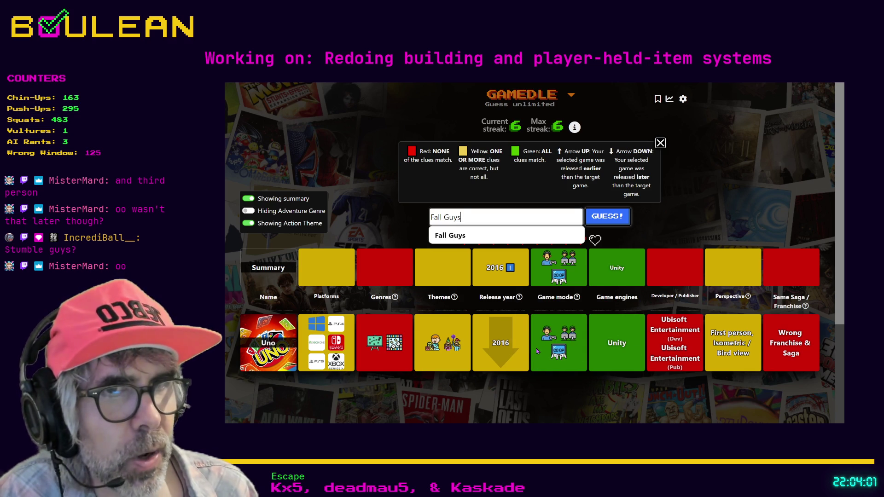
triple_click(467, 219)
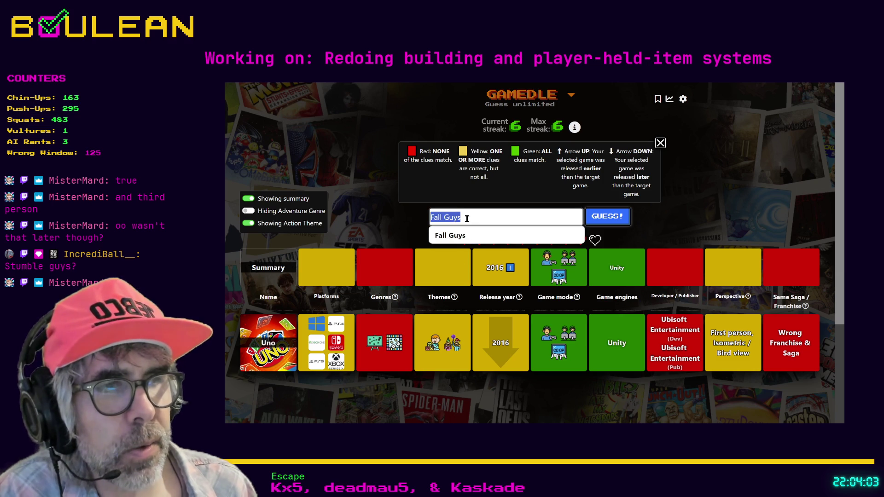
type("M")
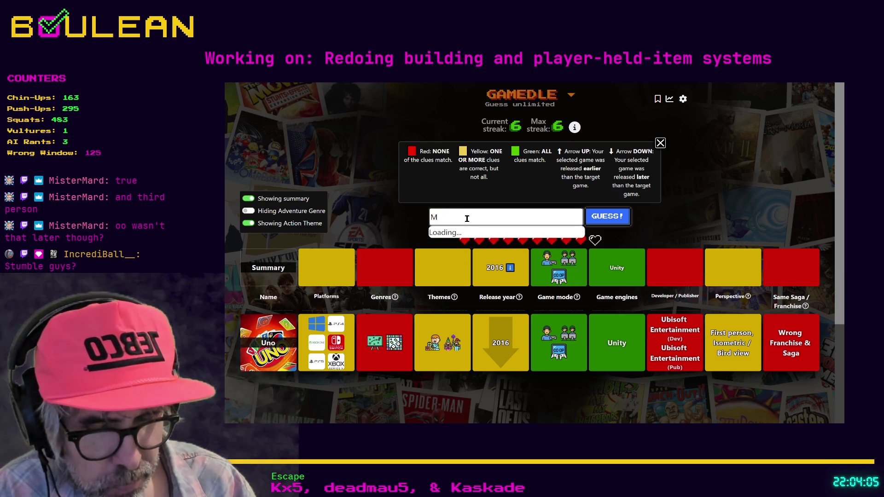
type("ario Par")
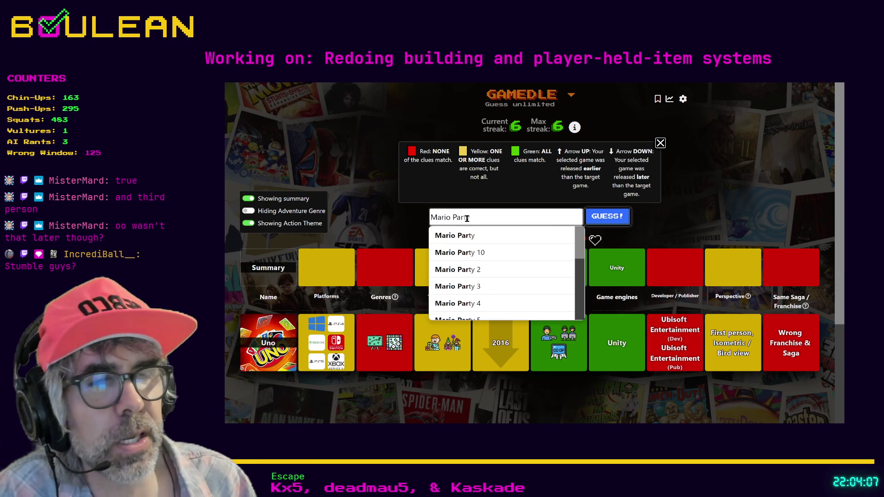
Clear the Mario Par search and pick Don't Starve from the suggestions
key("ctrl+a")
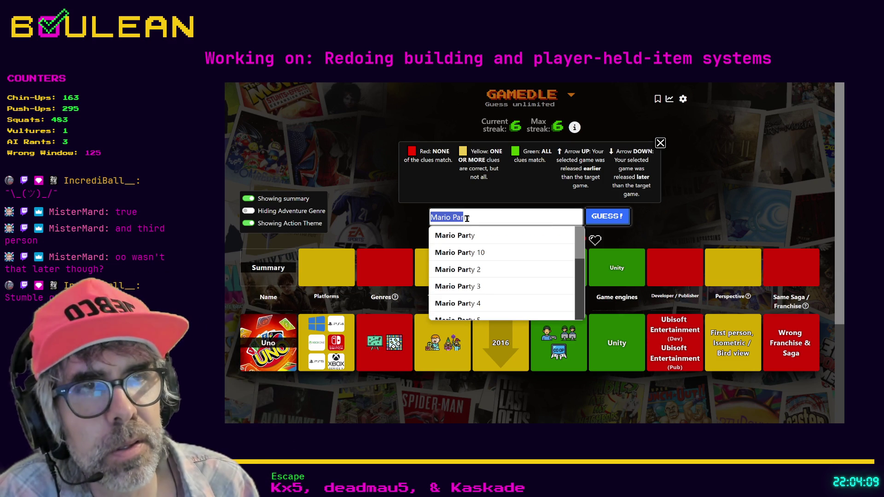
key("BackSpace")
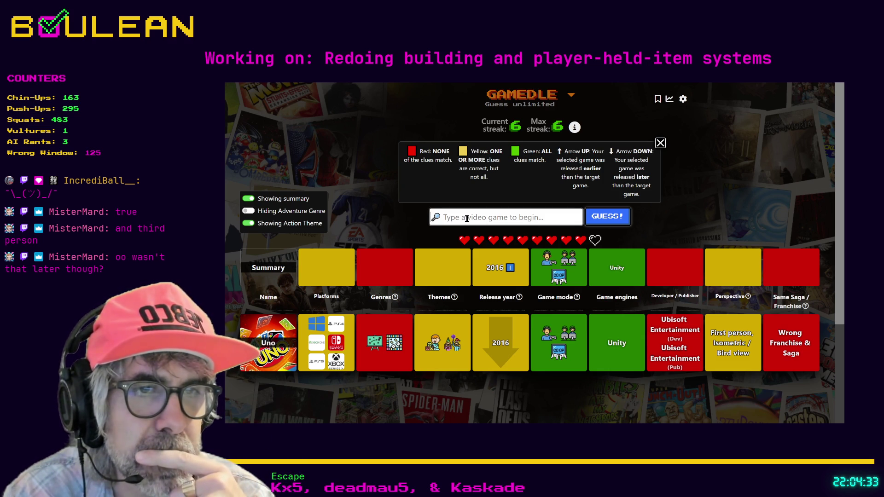
type("D")
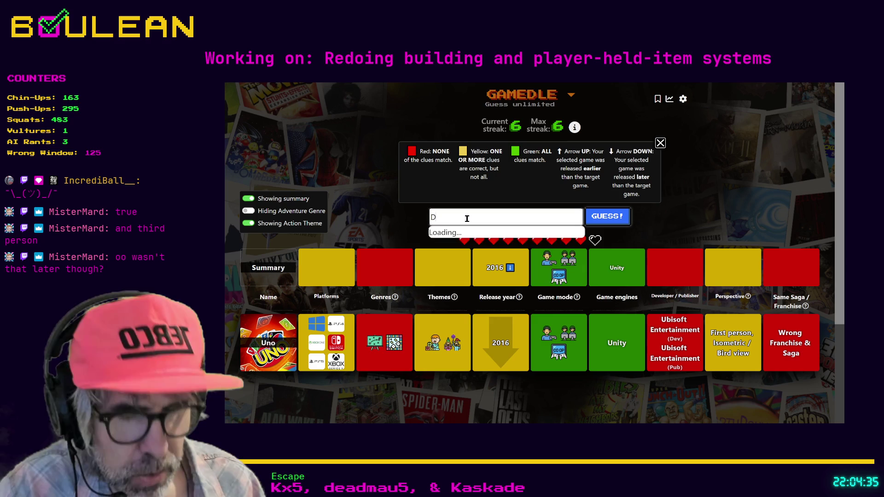
type("on't Star")
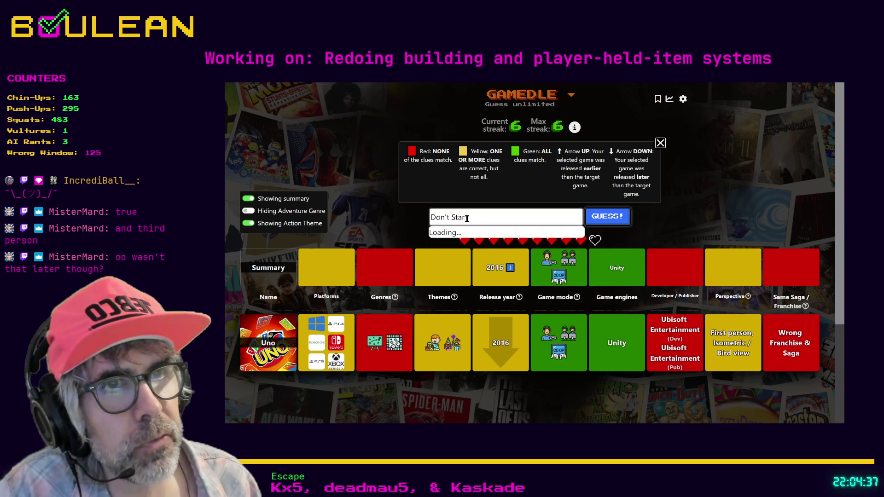
left_click(467, 242)
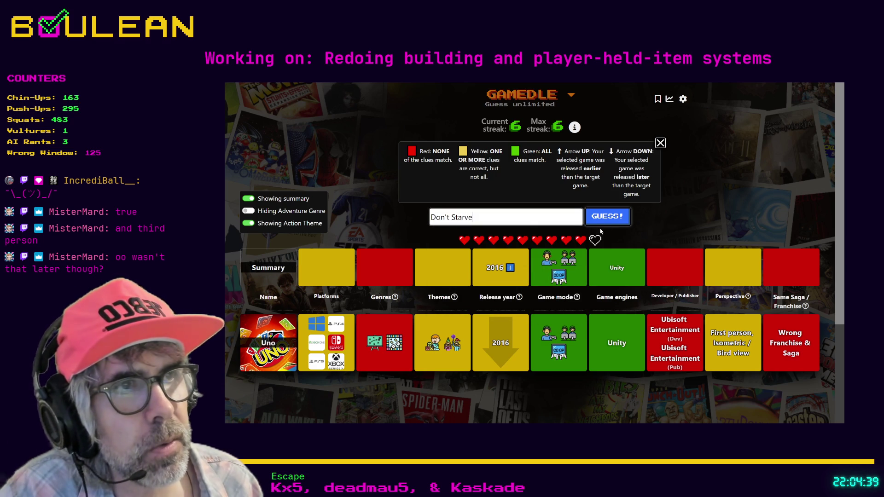
Submit Don't Starve and scroll to compare its clue row with Uno's
left_click(610, 222)
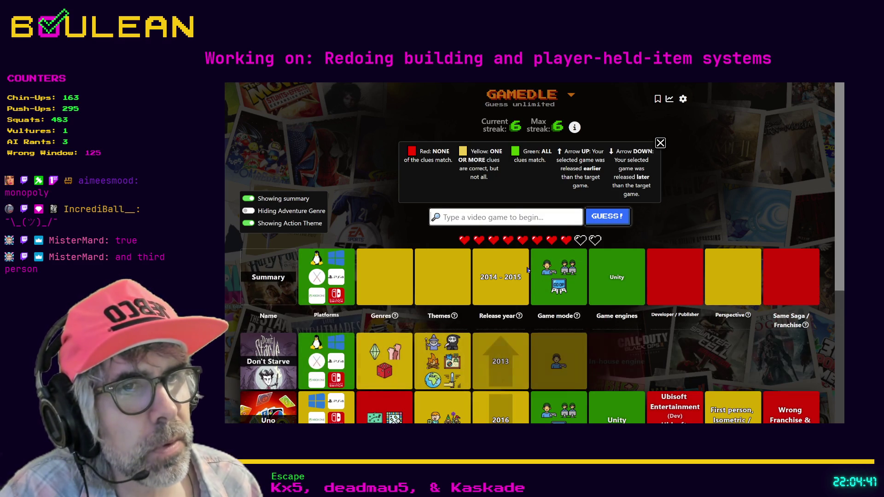
scroll(610, 226, "down", 1)
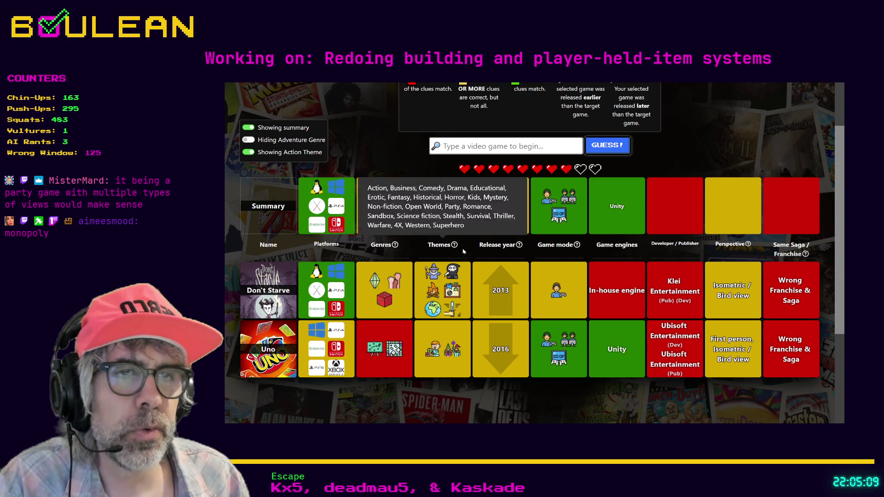
left_click(498, 145)
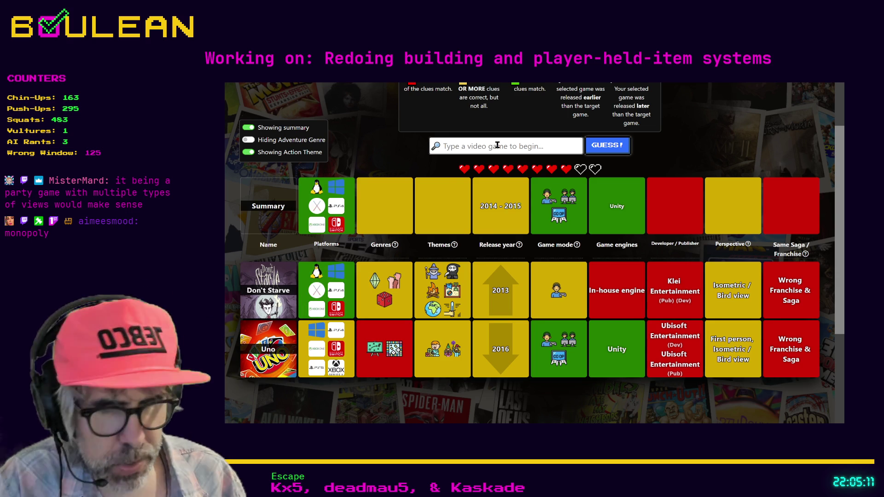
Browse Monopoly suggestions, dismiss them, and select The Jackbox Party Pack instead
type("Monop")
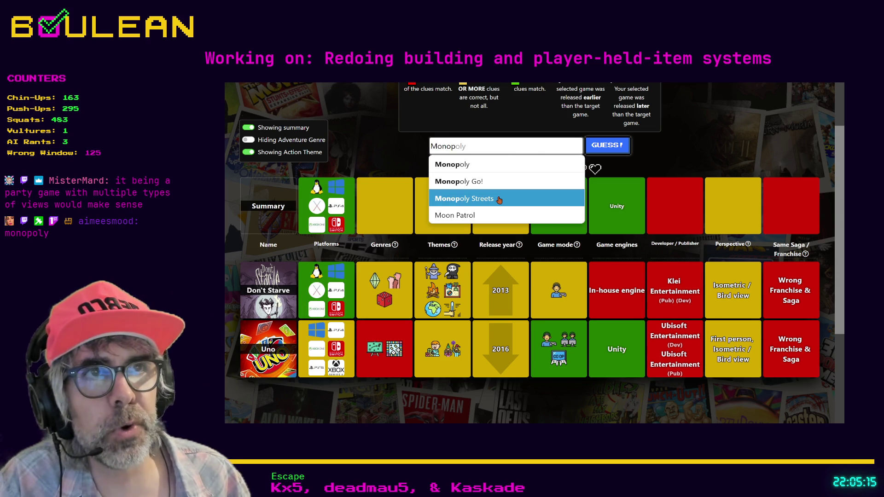
key("Up")
key("Up")
key("Down")
key("Down")
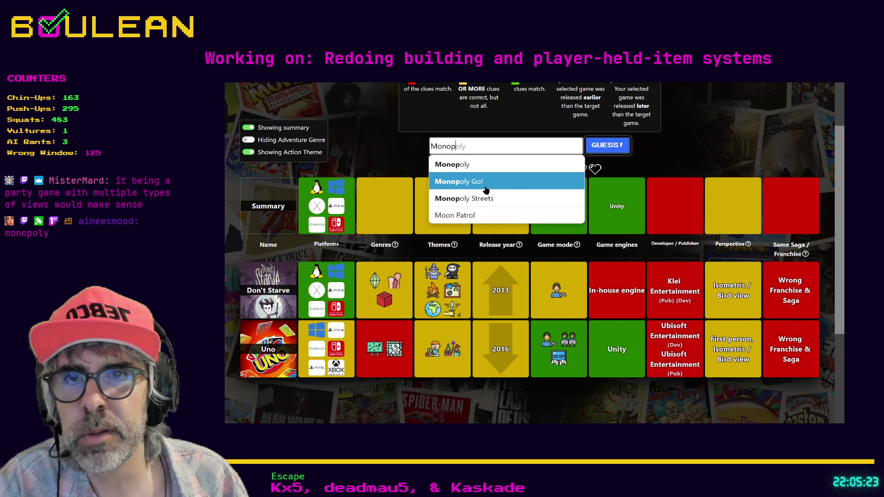
left_click(397, 351)
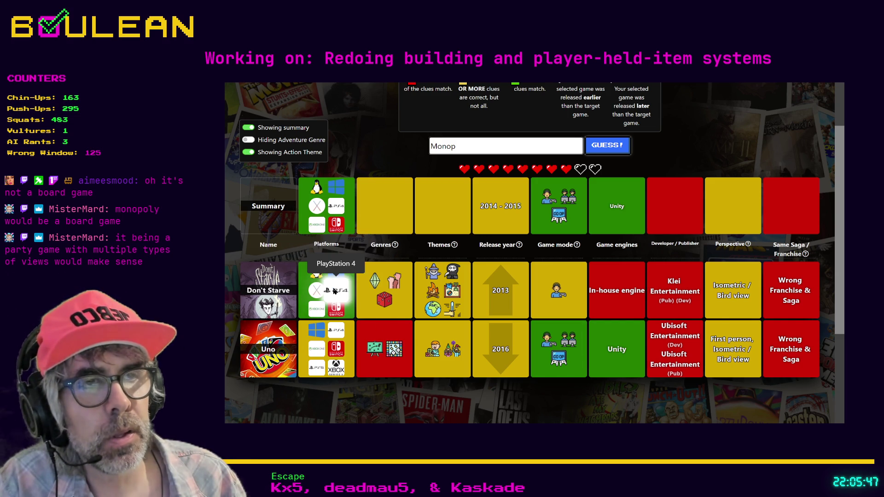
double_click(483, 150)
type("Jackbo")
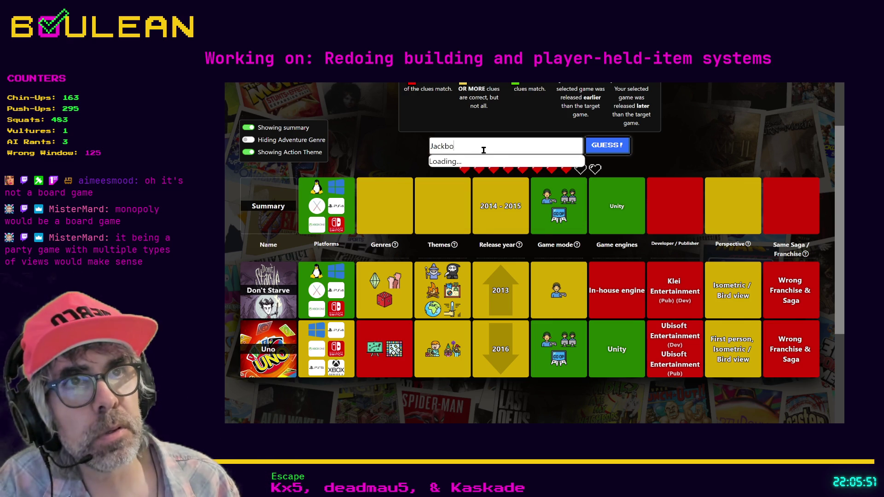
left_click(485, 164)
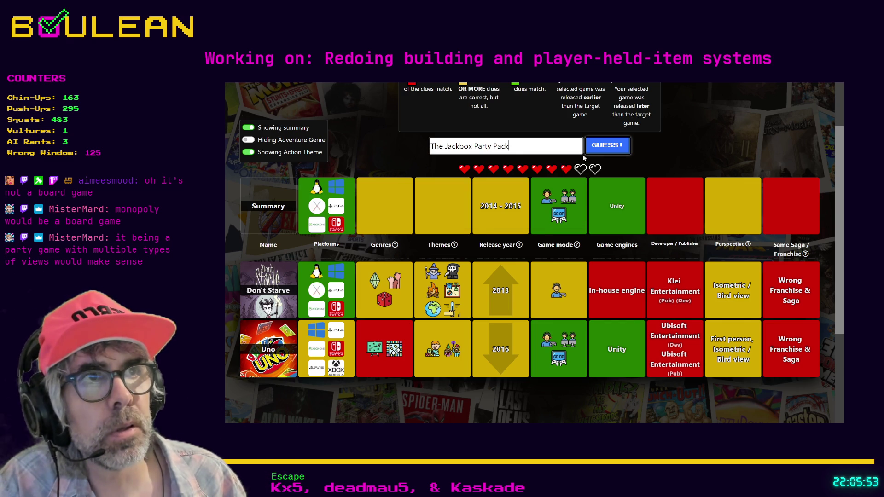
Submit The Jackbox Party Pack, review its 2014 result row, and type 'Rocket Lea'
left_click(597, 152)
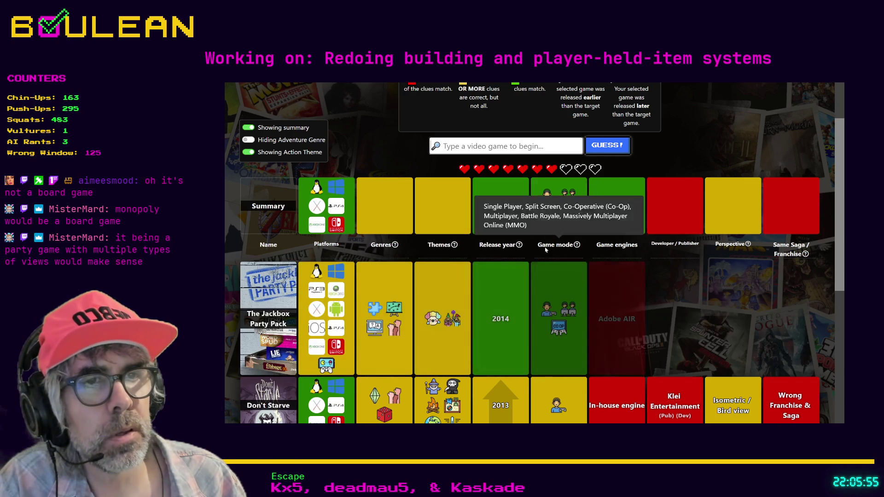
scroll(437, 330, "down", 1)
scroll(438, 330, "down", 1)
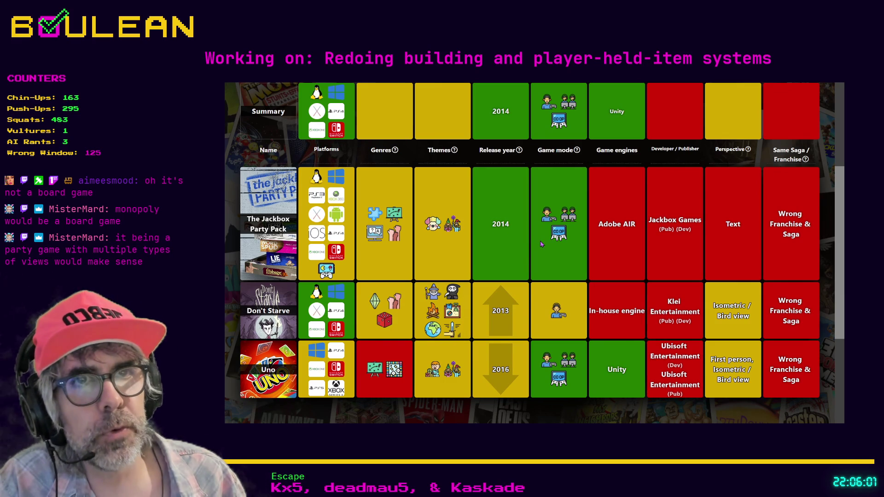
scroll(549, 283, "up", 1)
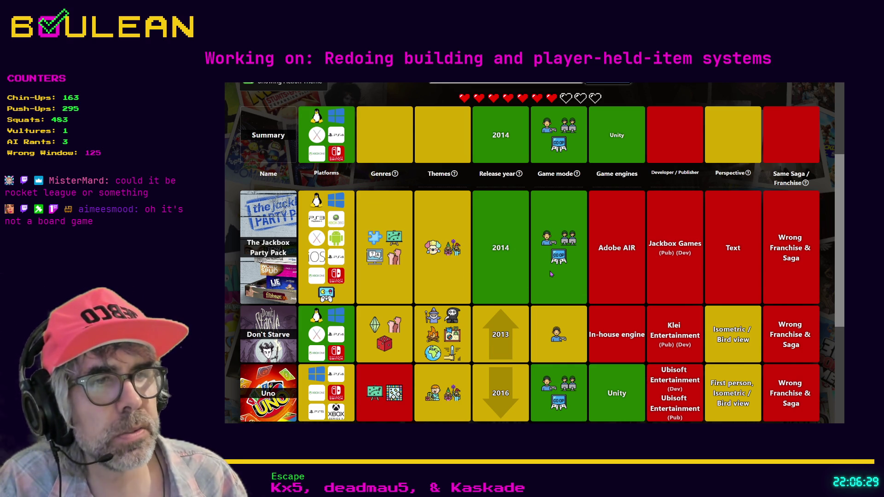
scroll(552, 274, "up", 1)
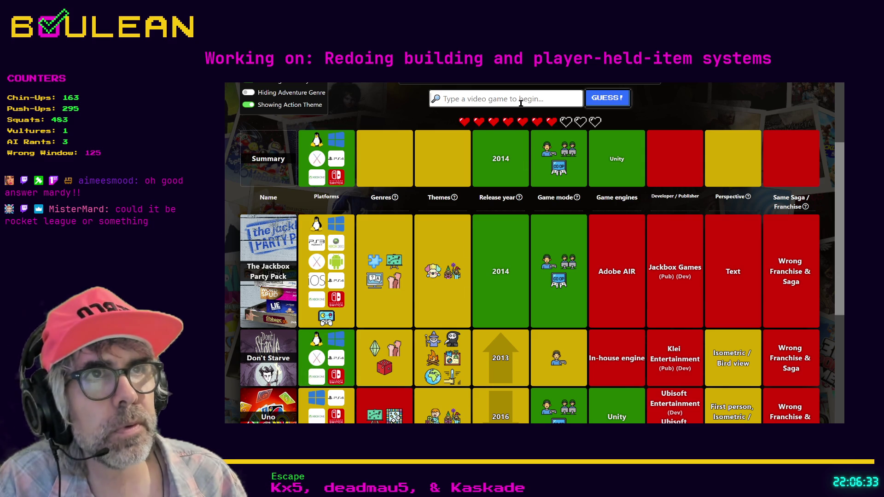
type("Rock")
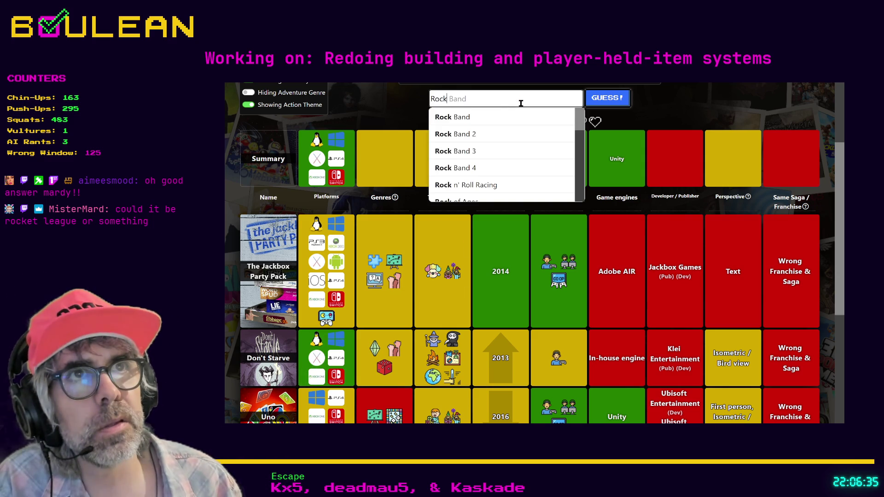
type("et Lea")
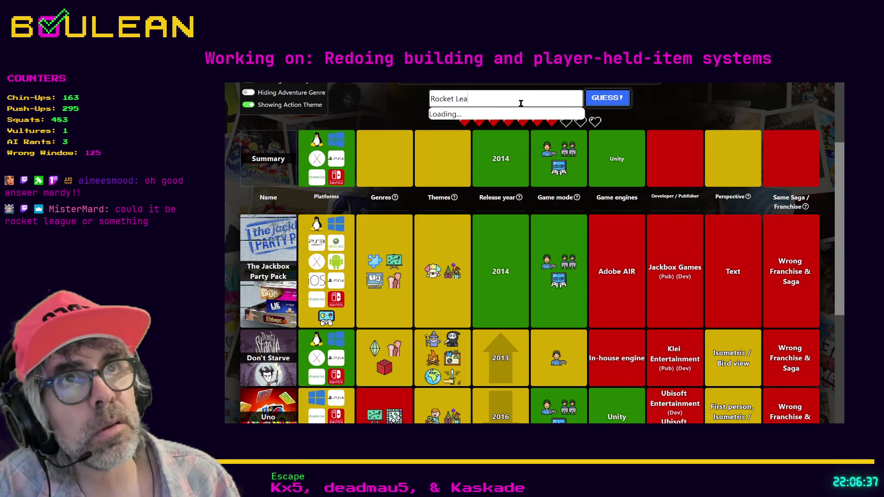
Submit Rocket League (2015, Unreal Engine, Psyonix) and scroll back up to the streak counters and legend
key("Return")
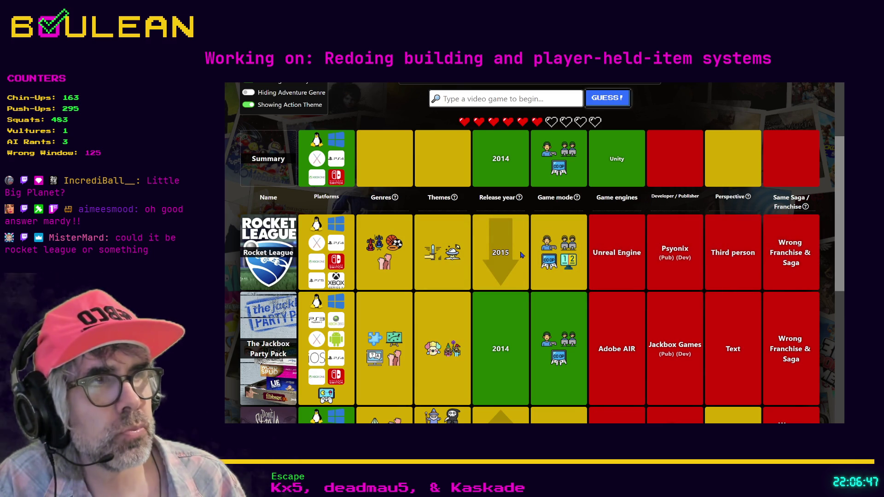
scroll(521, 254, "up", 2)
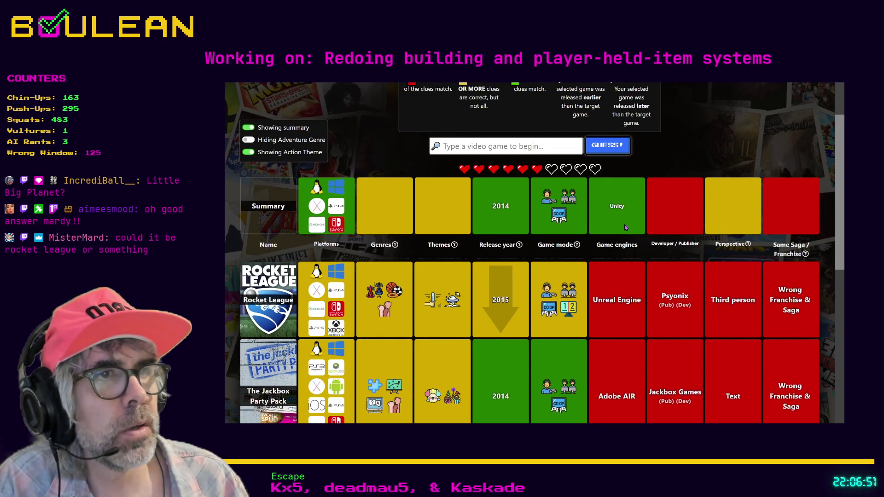
scroll(408, 209, "up", 1)
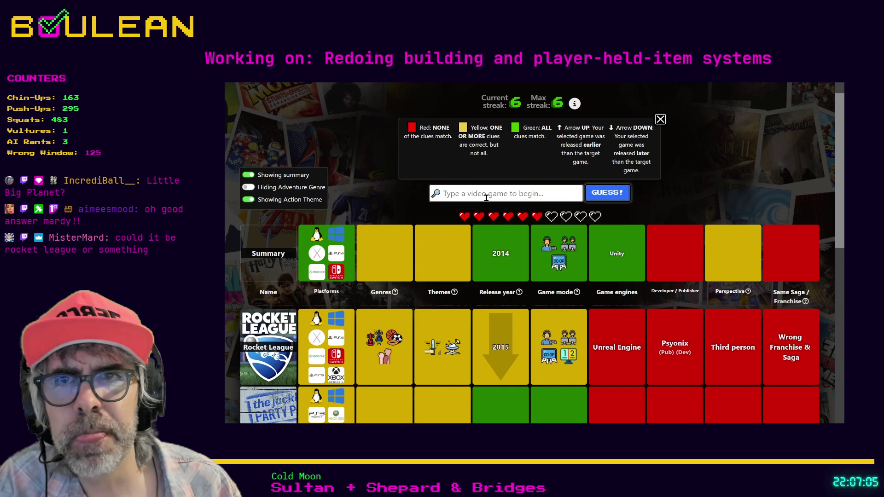
Enter 'Little Big Planet' in the guess box to bring up the LittleBigPlanet suggestions
type("Litt")
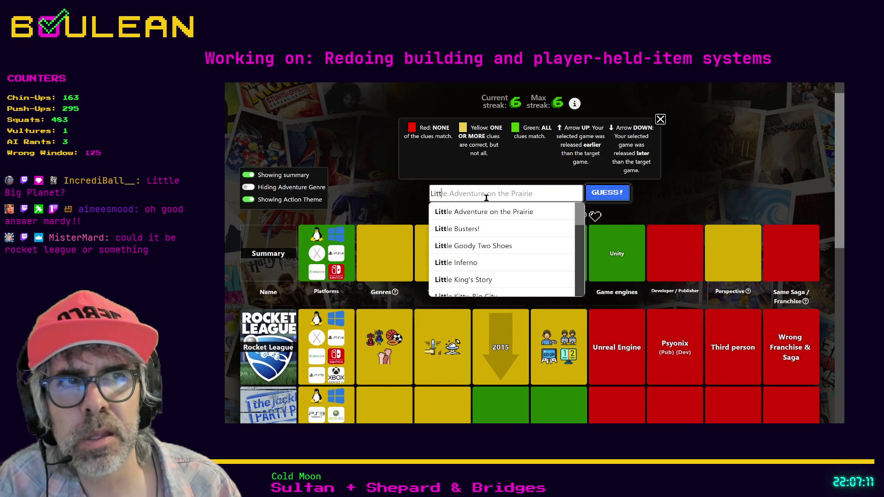
type("le ")
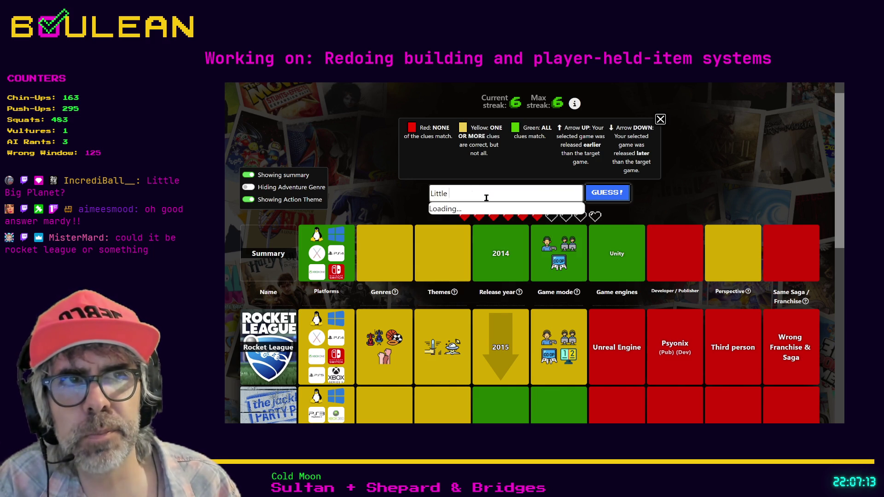
type("Big P")
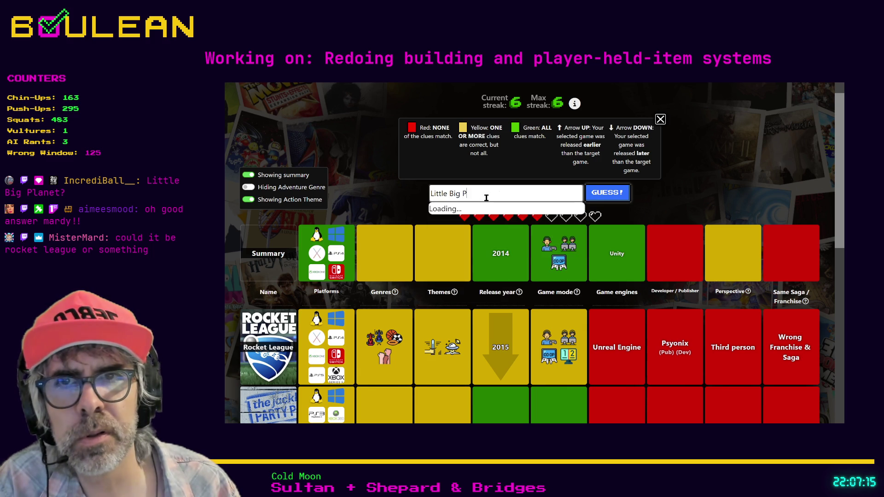
type("lanet")
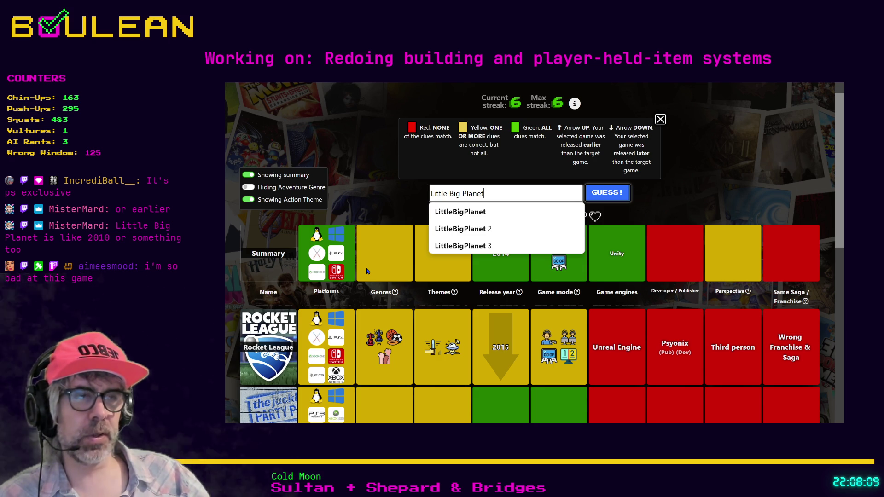
scroll(707, 261, "down", 2)
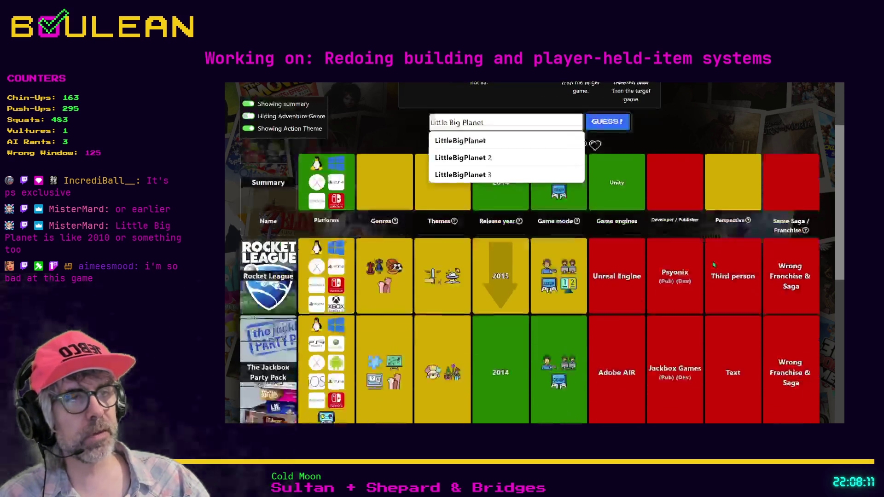
scroll(707, 260, "down", 2)
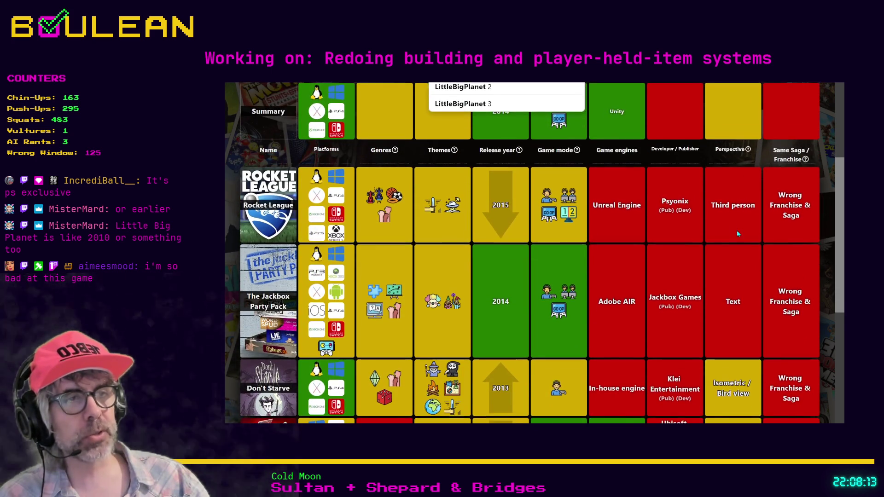
scroll(737, 234, "down", 3)
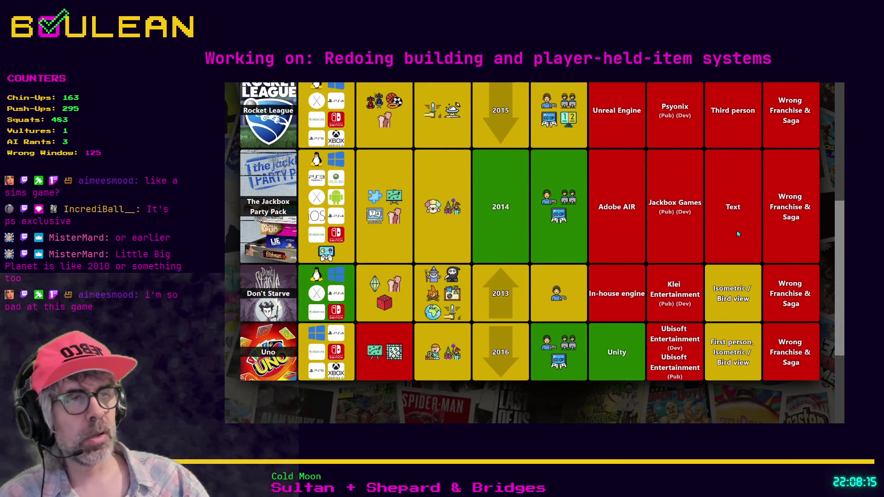
scroll(737, 249, "up", 1)
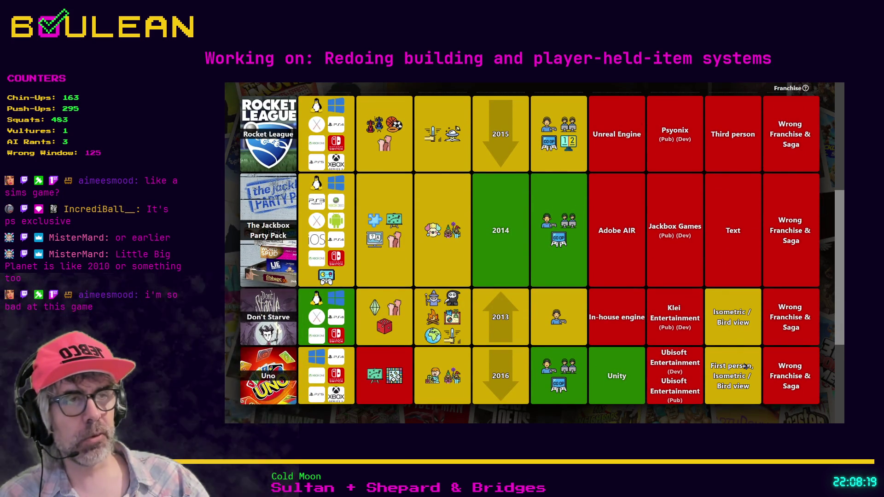
scroll(742, 364, "up", 5)
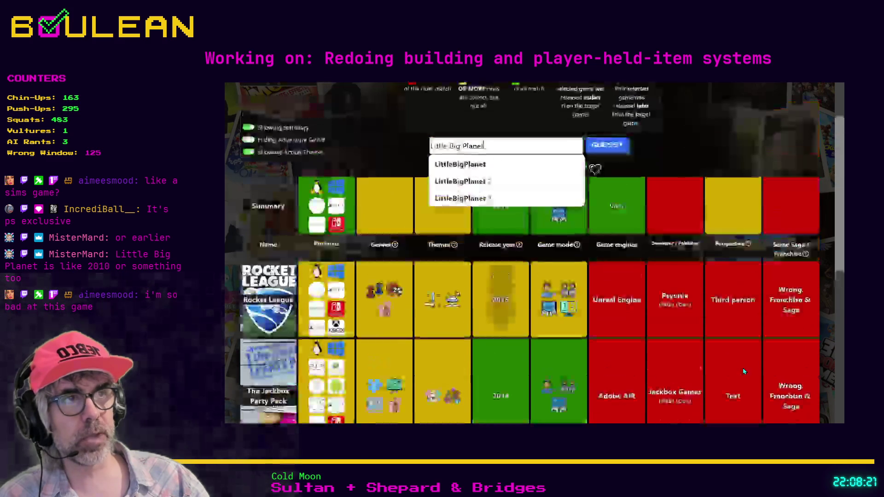
scroll(737, 350, "down", 3)
scroll(734, 338, "down", 2)
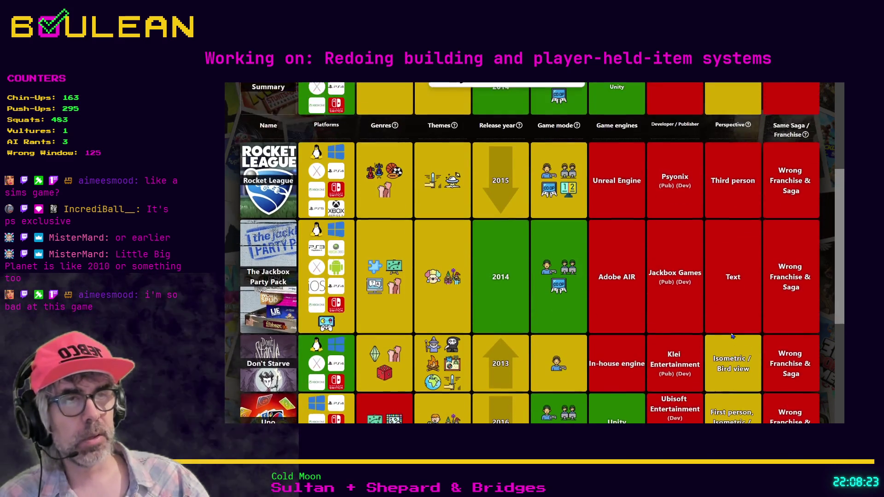
scroll(732, 336, "up", 4)
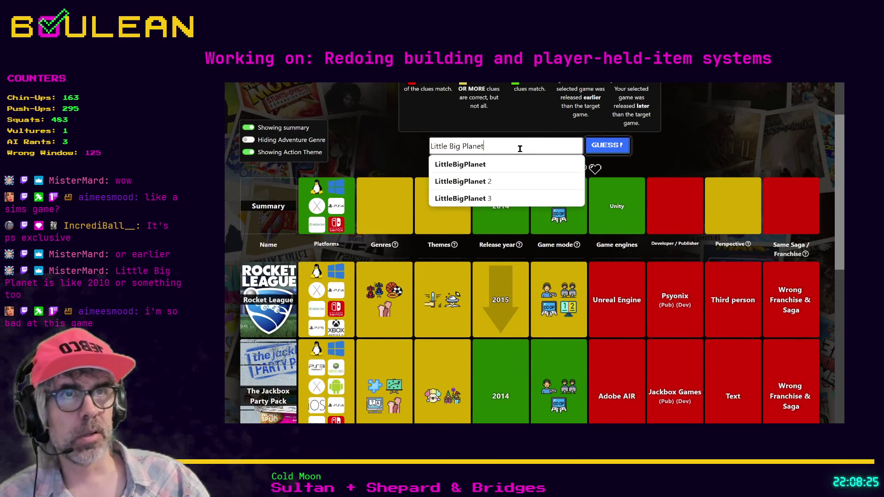
triple_click(520, 149)
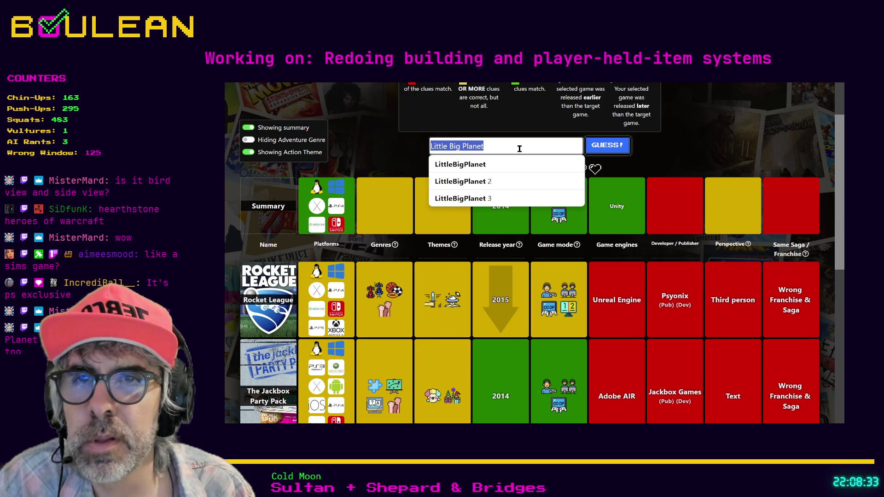
scroll(659, 226, "down", 2)
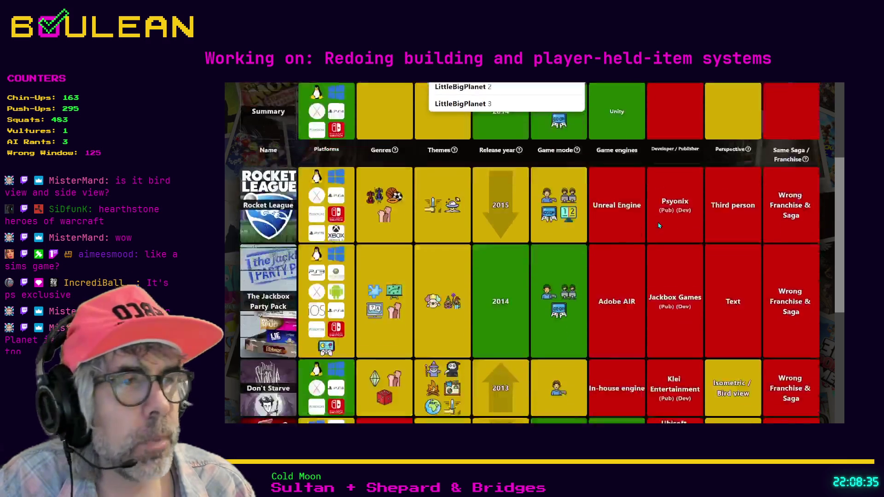
scroll(659, 225, "down", 1)
scroll(723, 304, "down", 1)
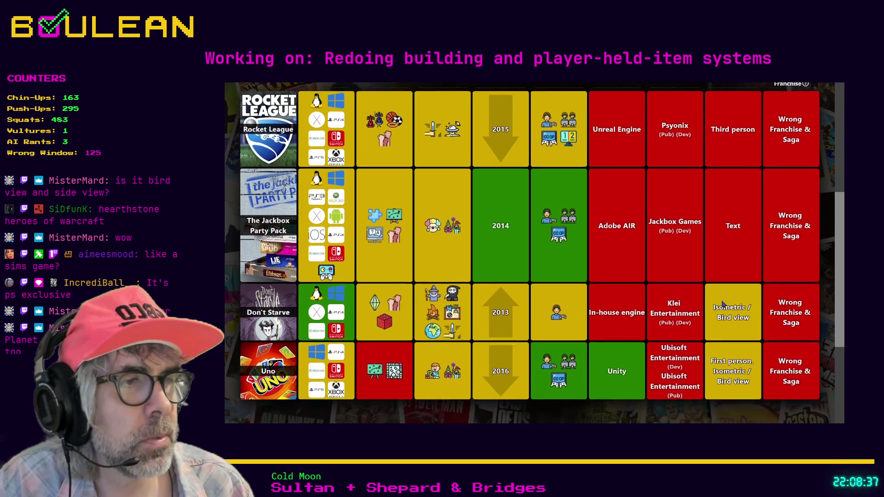
scroll(725, 309, "up", 5)
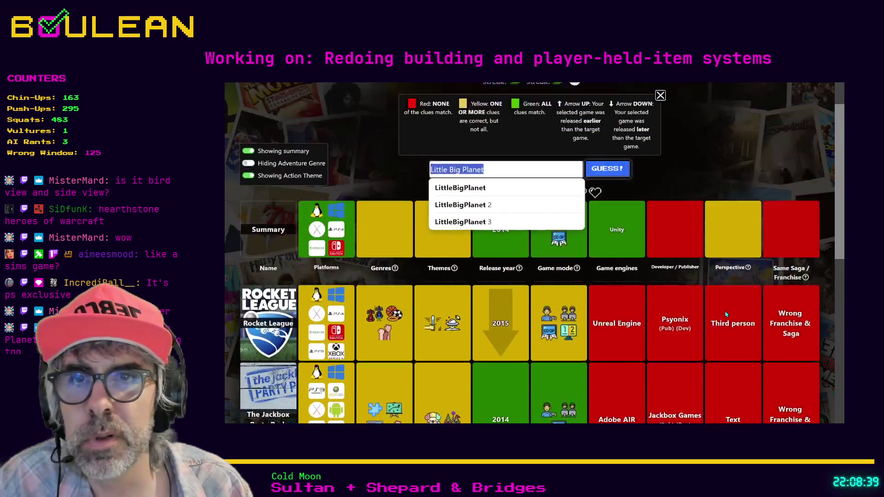
type("Hearthstone")
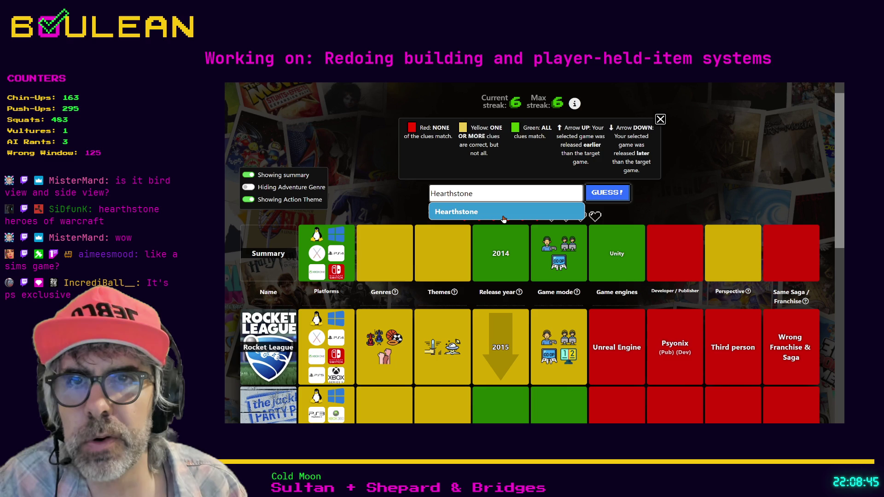
Discard the Hearthstone entry, review the guess rows, and turn off the Action theme clue
key("ctrl+a")
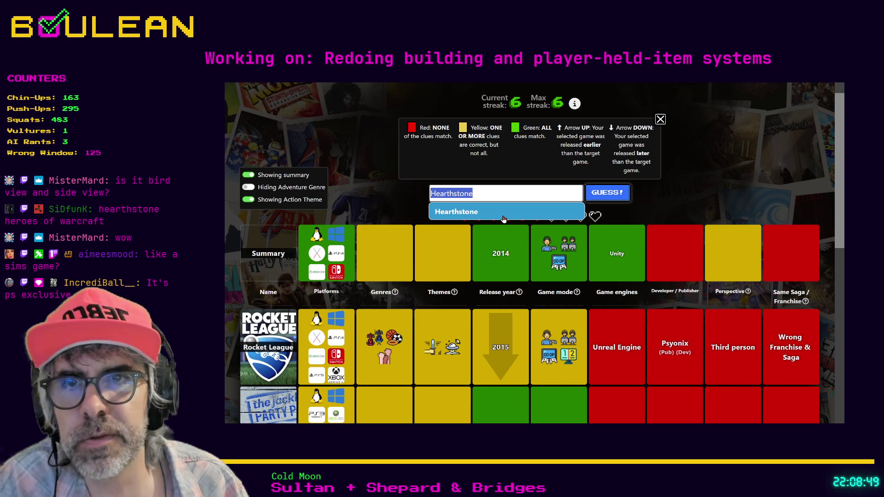
key("Escape")
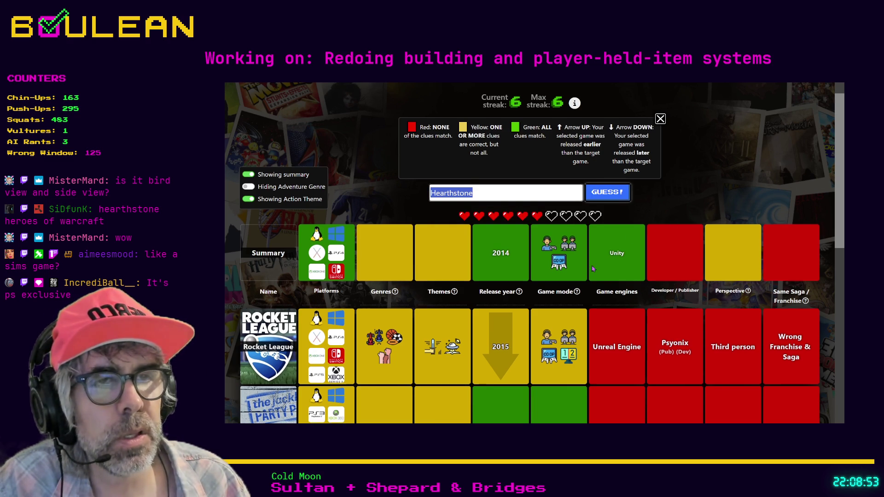
scroll(595, 267, "down", 1)
scroll(507, 299, "down", 2)
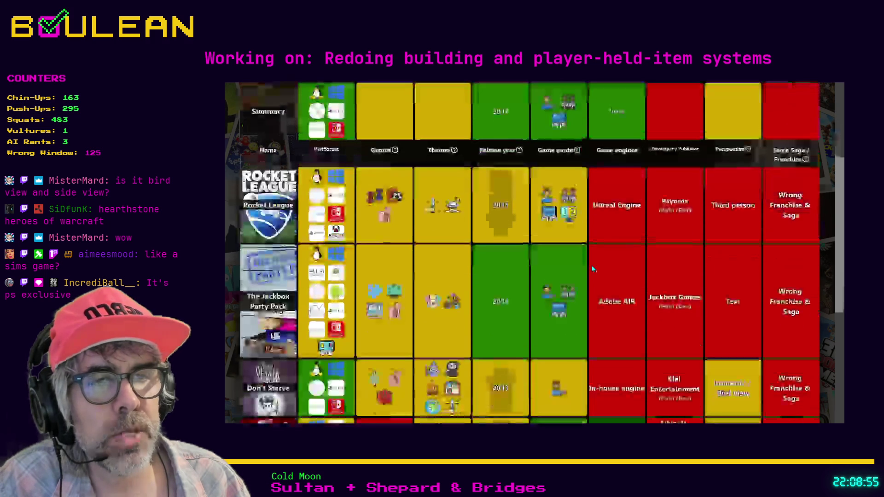
scroll(441, 325, "down", 2)
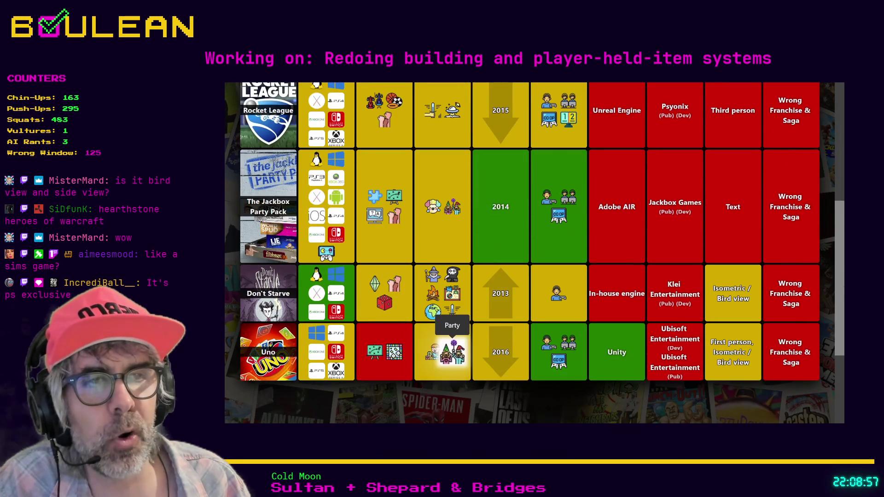
scroll(435, 332, "up", 4)
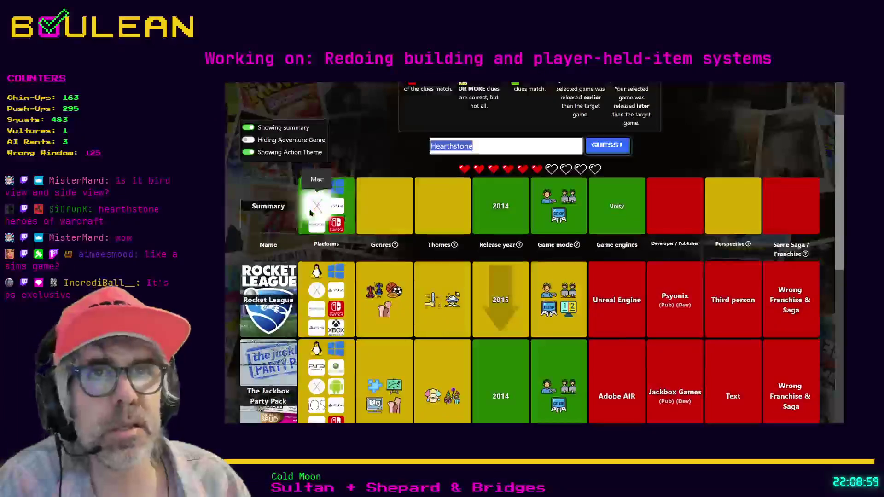
left_click(249, 152)
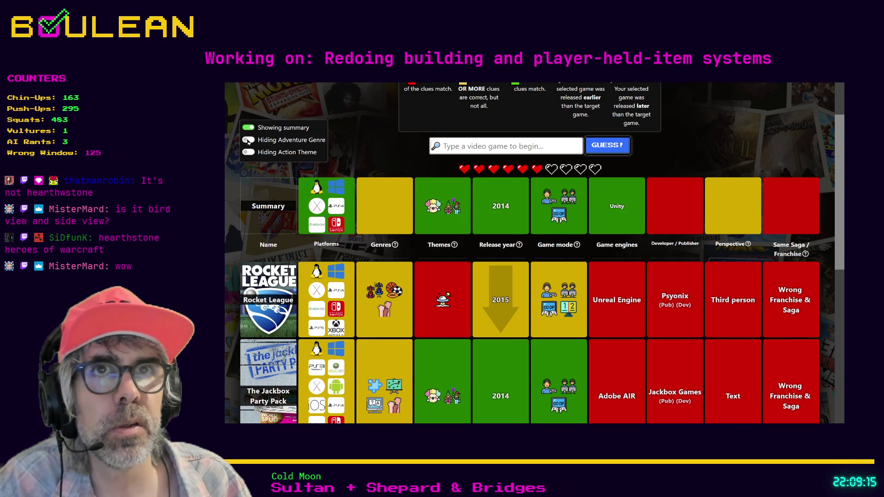
Scroll through the table to check the Themes column recalculated without Action
scroll(373, 224, "down", 1)
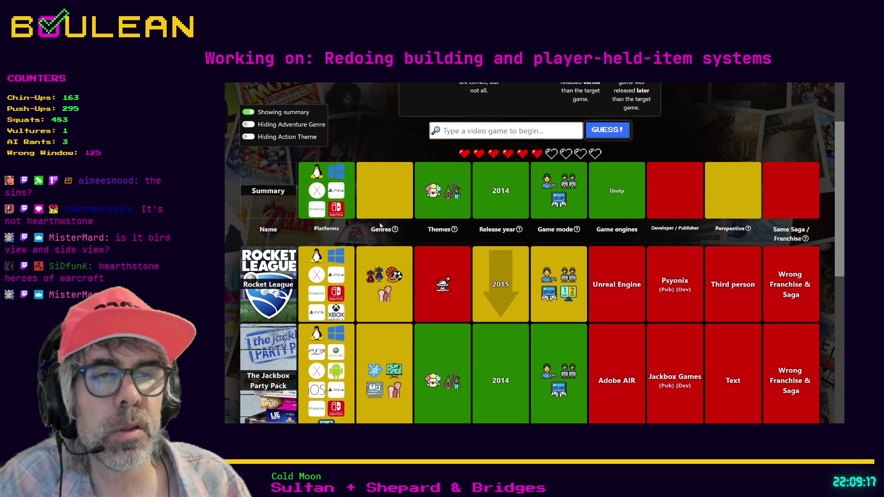
scroll(340, 193, "up", 1)
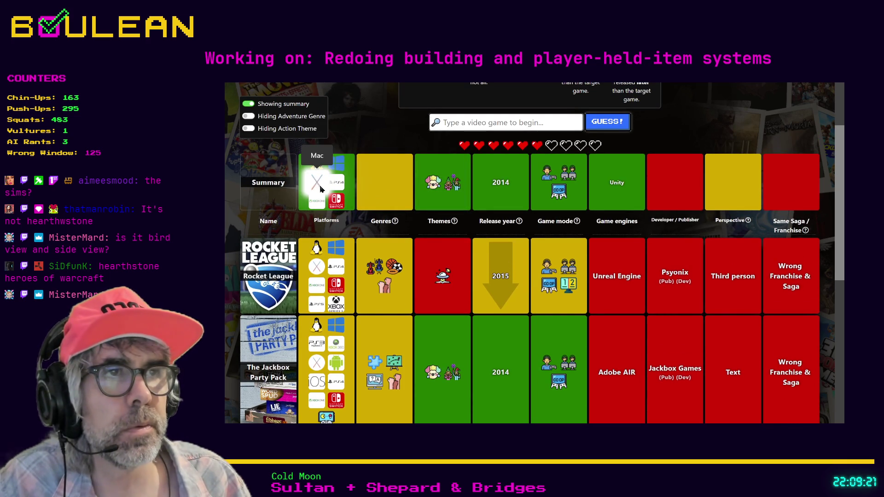
scroll(608, 252, "up", 2)
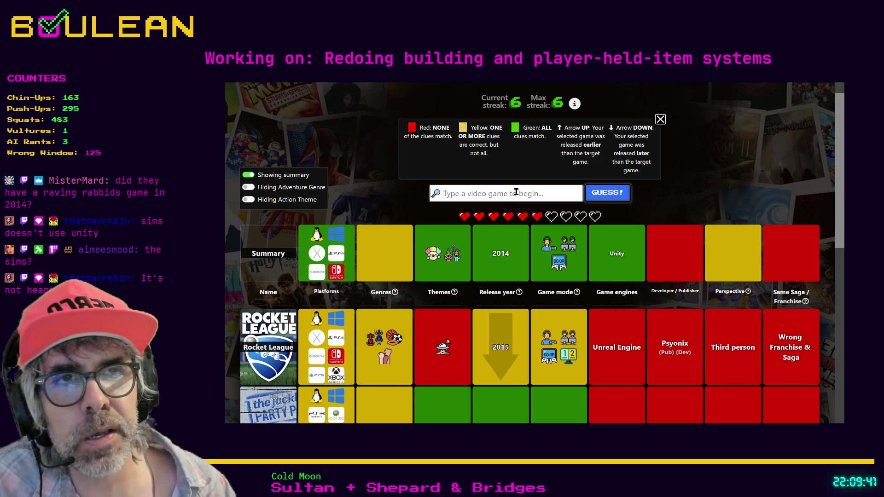
Guess Raving Rabbids: Travel in Time, revealing its too-early 2010 release and wrong LyN engine
type("Raving rab")
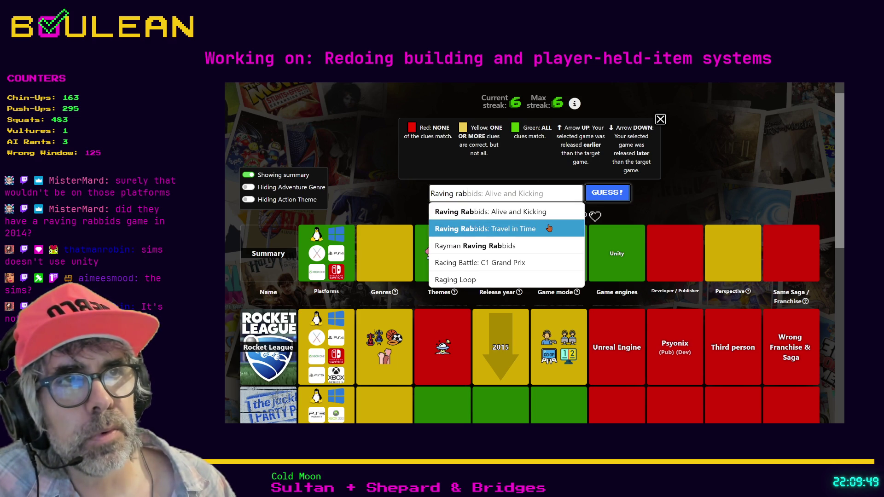
left_click(549, 229)
left_click(617, 200)
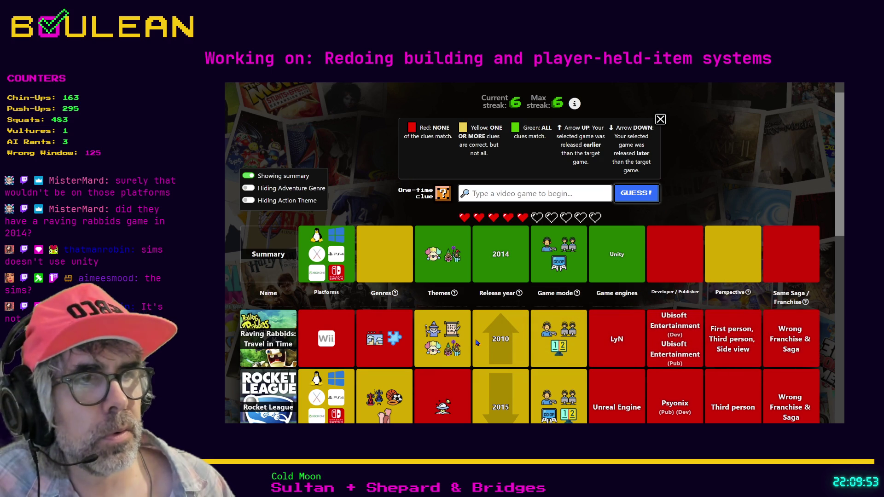
scroll(463, 347, "down", 1)
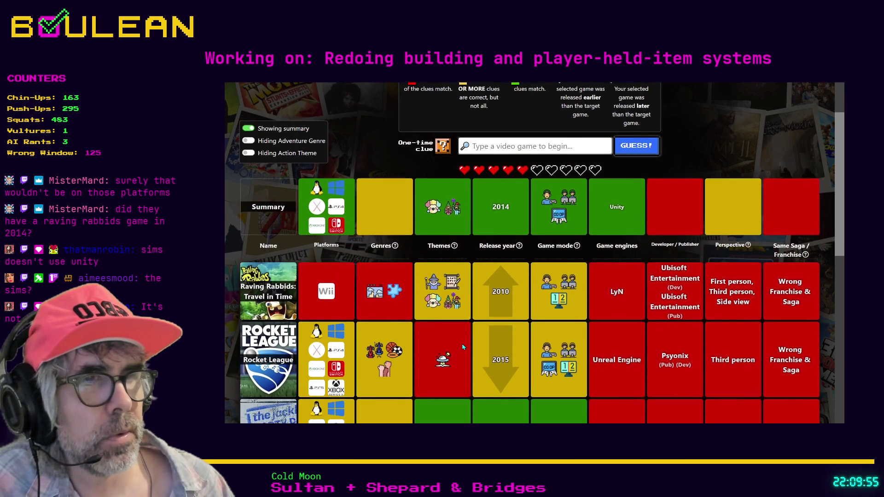
scroll(463, 347, "down", 1)
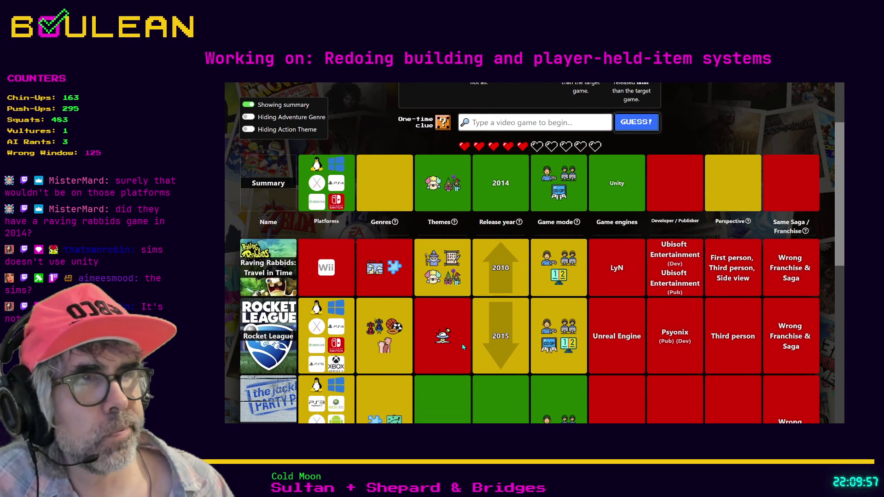
scroll(463, 347, "down", 3)
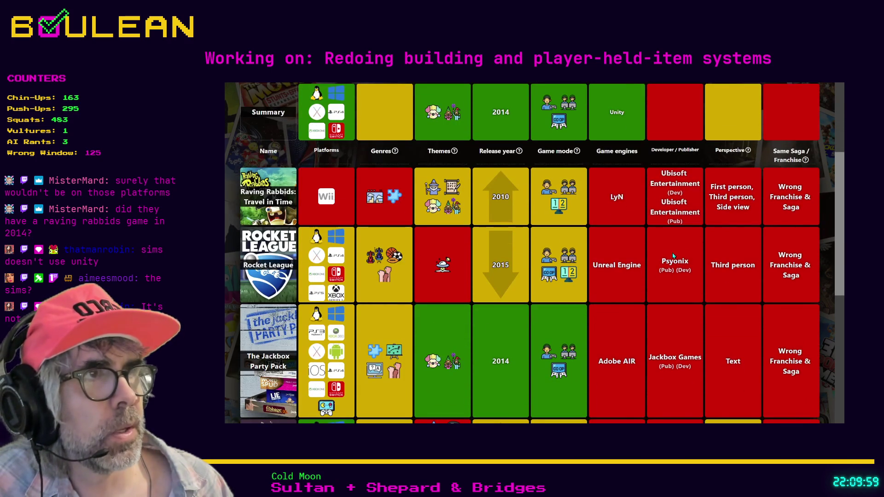
scroll(742, 211, "down", 5)
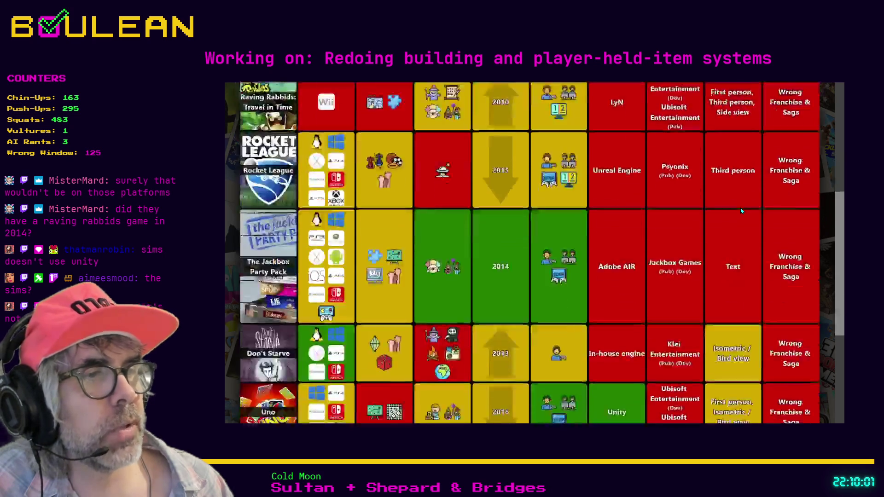
scroll(742, 210, "up", 6)
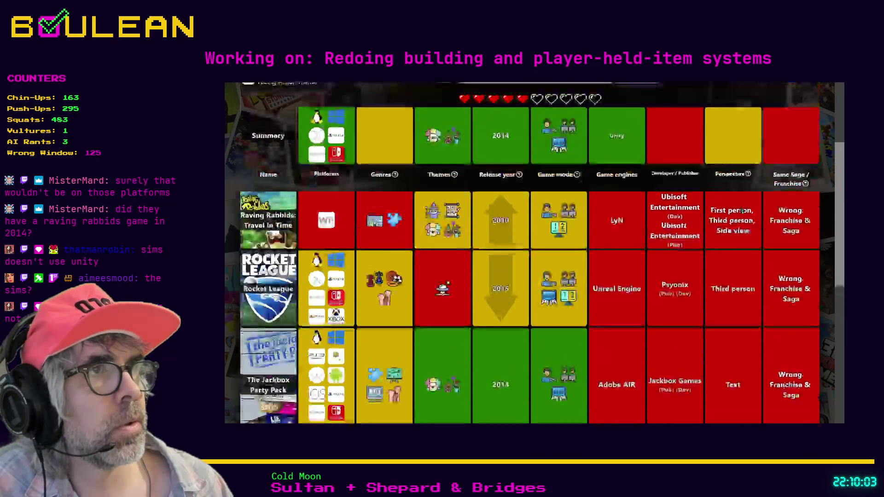
scroll(741, 211, "down", 8)
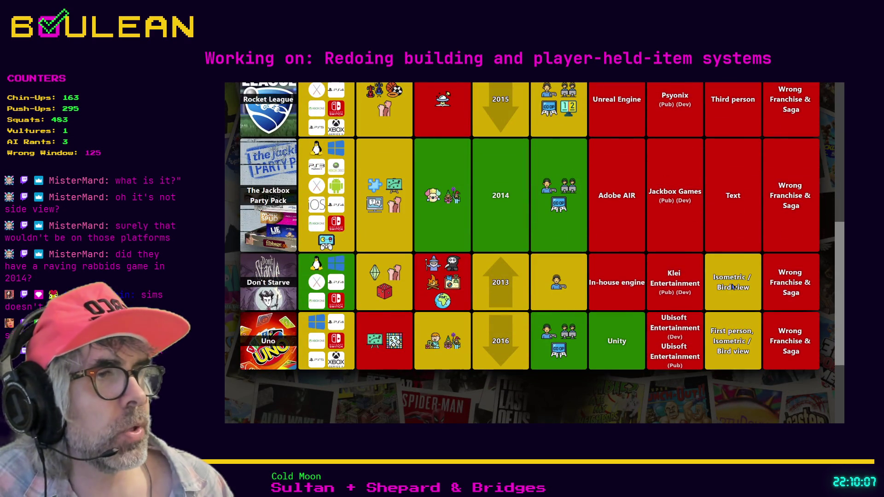
scroll(736, 299, "up", 7)
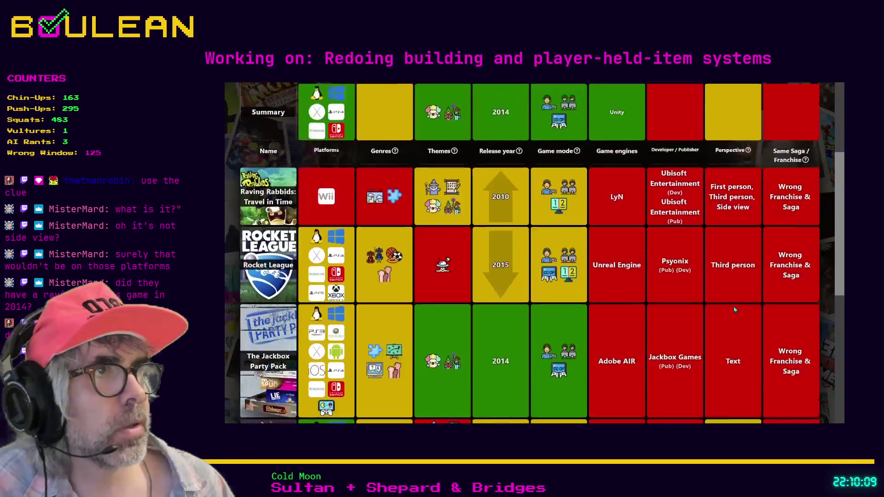
Zoom the page out and scroll back to the GAMEDLE header, legend and guess box
key("ctrl+minus")
key("ctrl+minus")
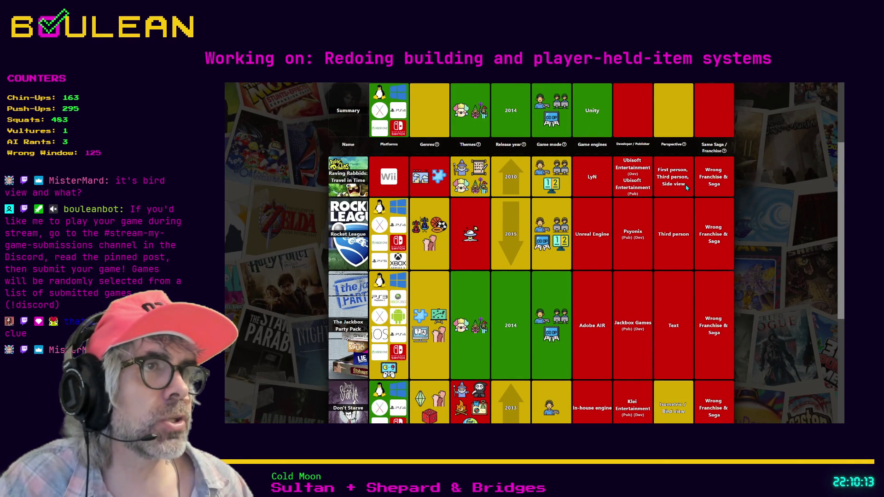
mouse_move(684, 145)
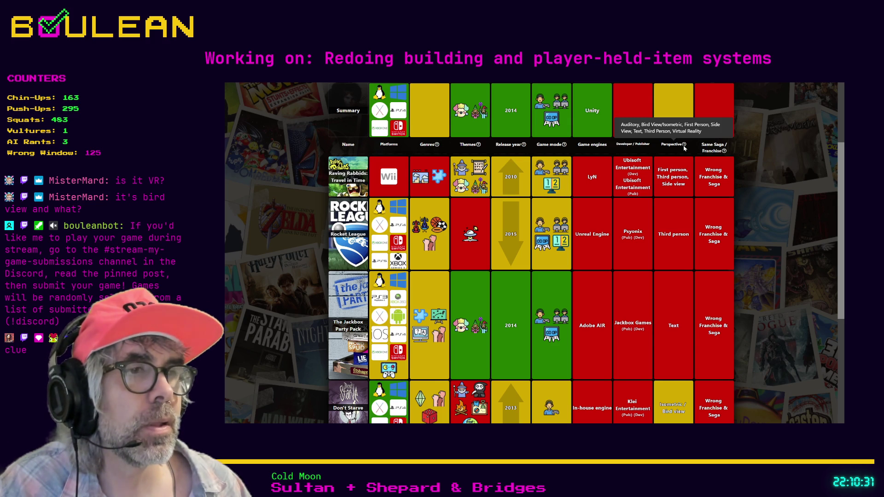
scroll(685, 148, "down", 2)
scroll(684, 148, "up", 3)
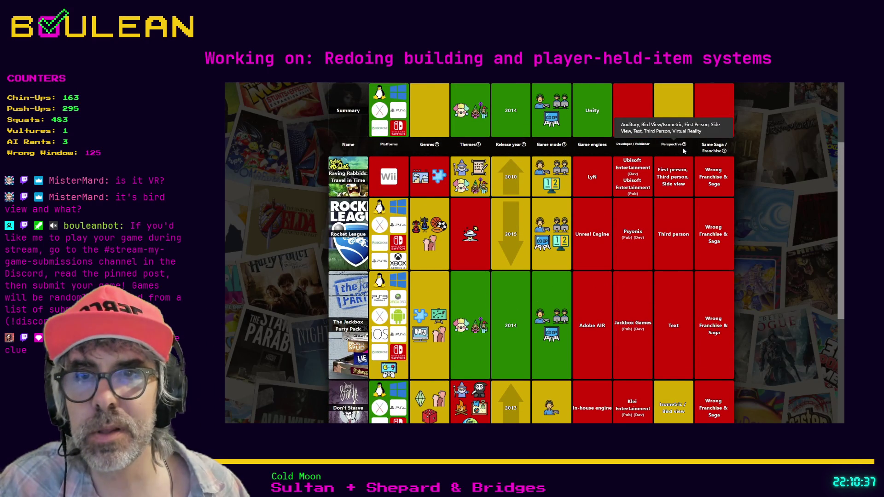
scroll(681, 184, "up", 4)
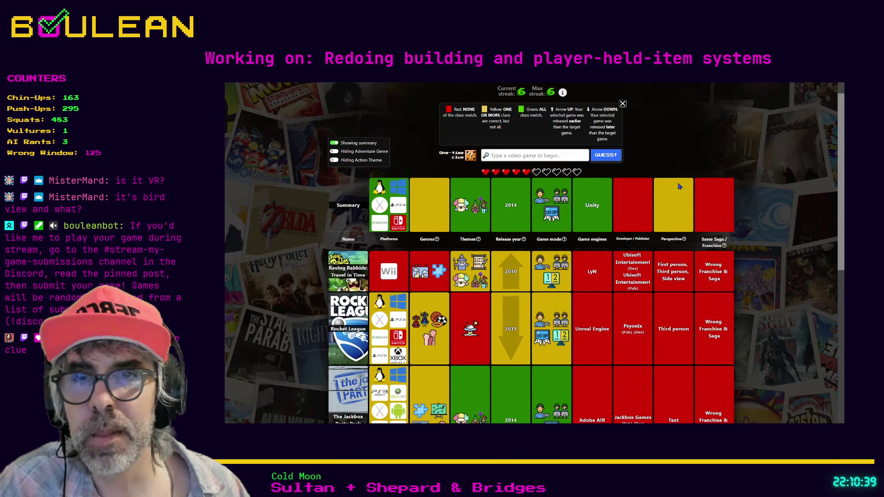
scroll(679, 187, "up", 1)
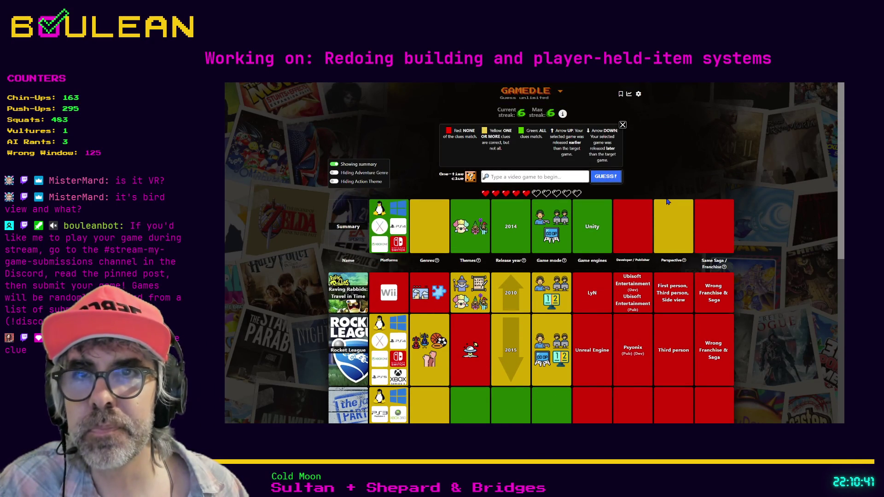
Use the one-time clue to reveal the Isometric / Bird view, Virtual Reality perspective
left_click(471, 183)
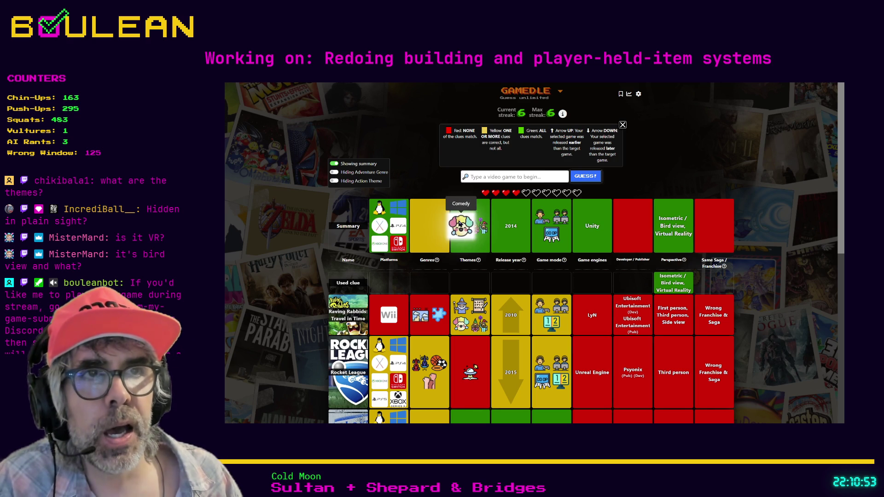
mouse_move(479, 227)
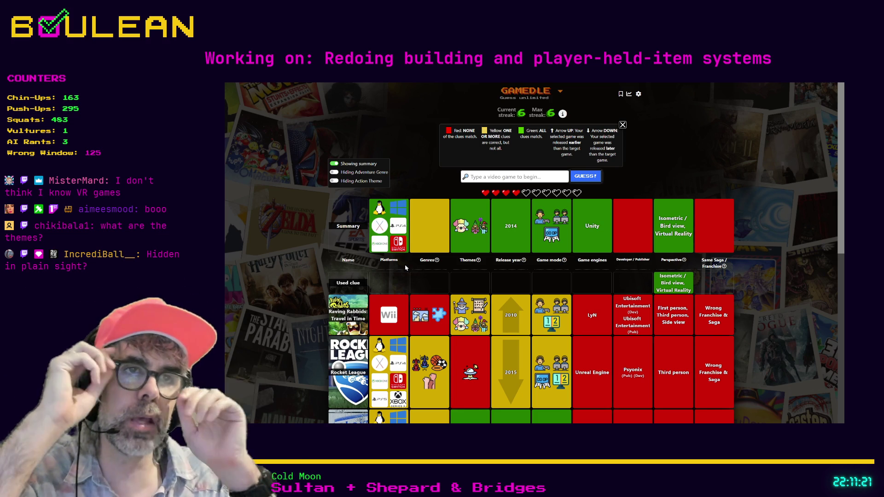
left_click(527, 177)
type("gold")
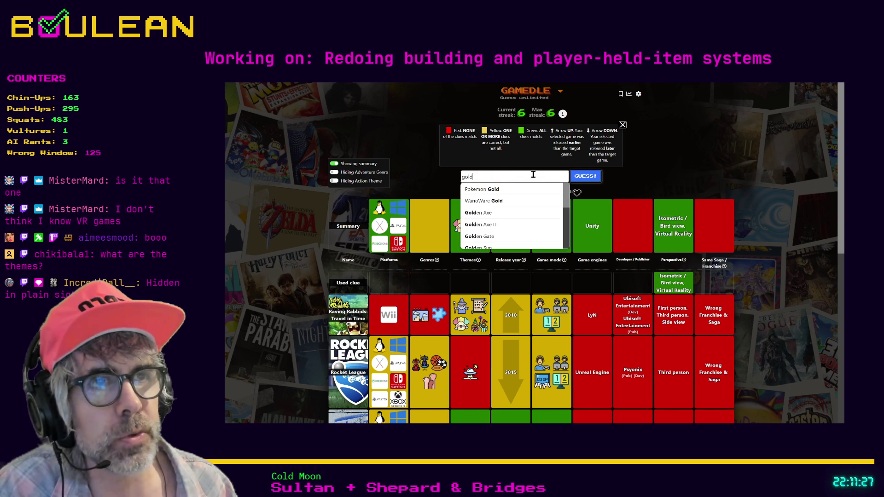
left_click_drag(569, 198, 571, 242)
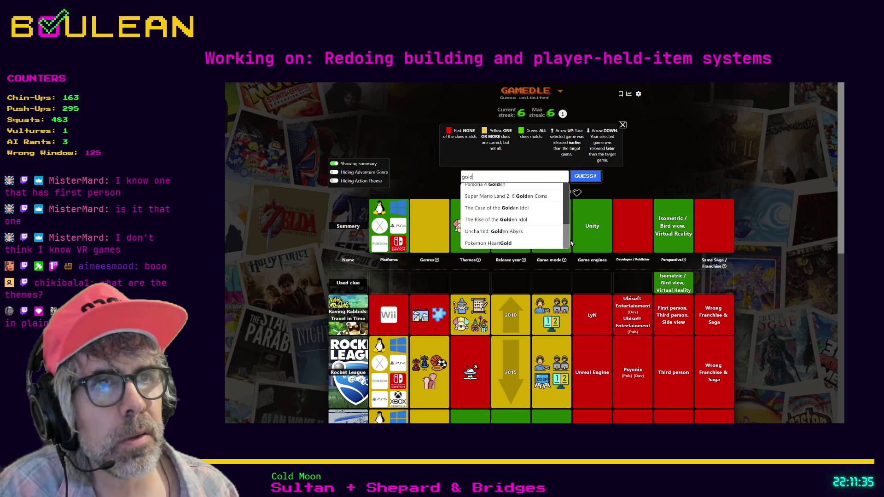
left_click_drag(571, 243, 563, 195)
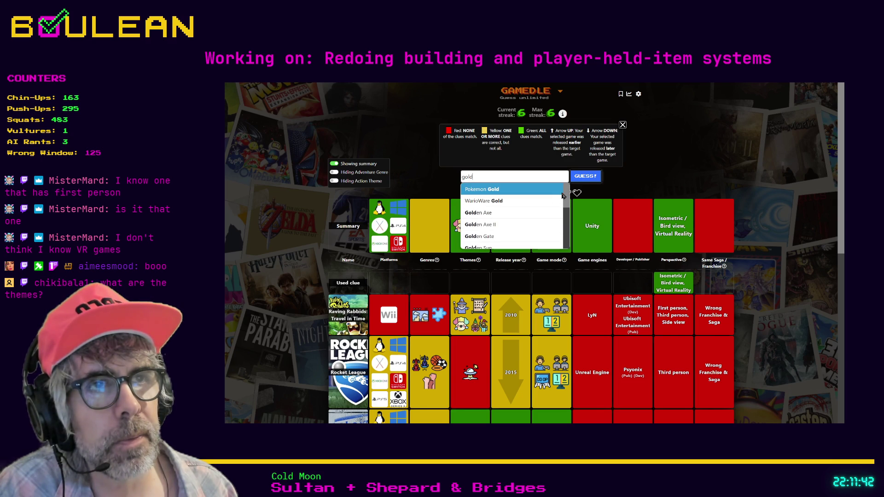
double_click(534, 177)
key("BackSpace")
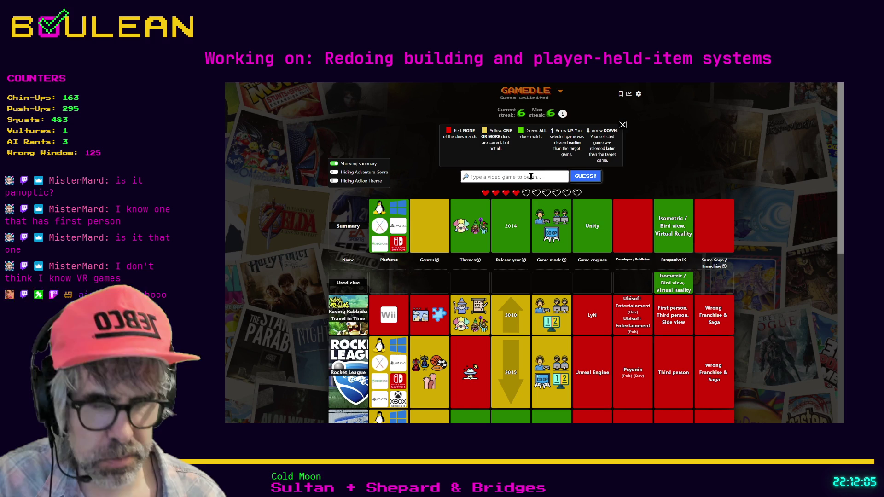
type("panoptic")
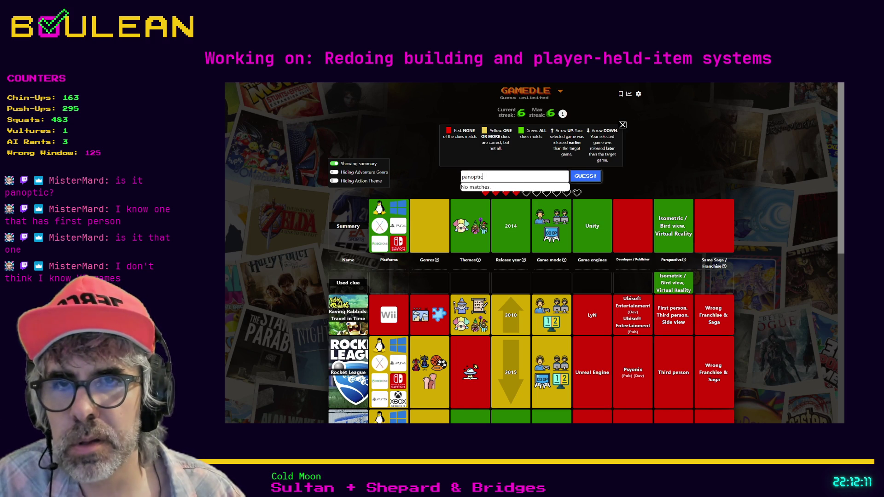
key("Escape")
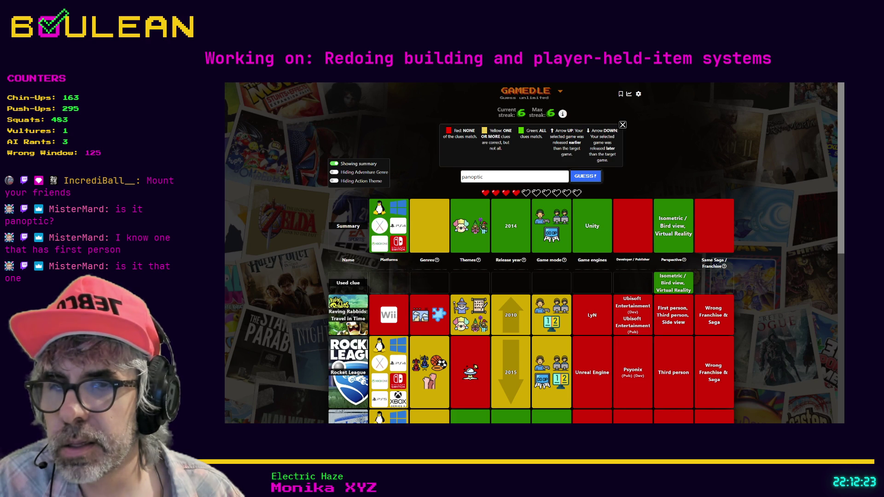
left_click(483, 177)
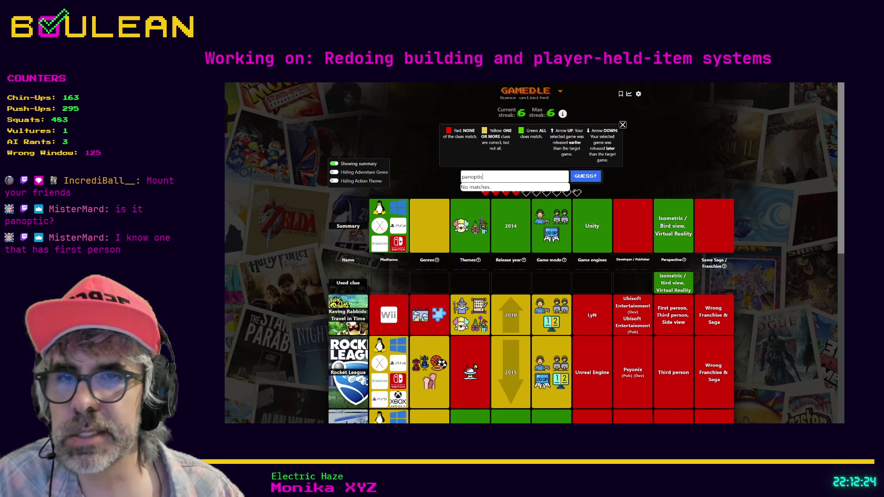
double_click(499, 178)
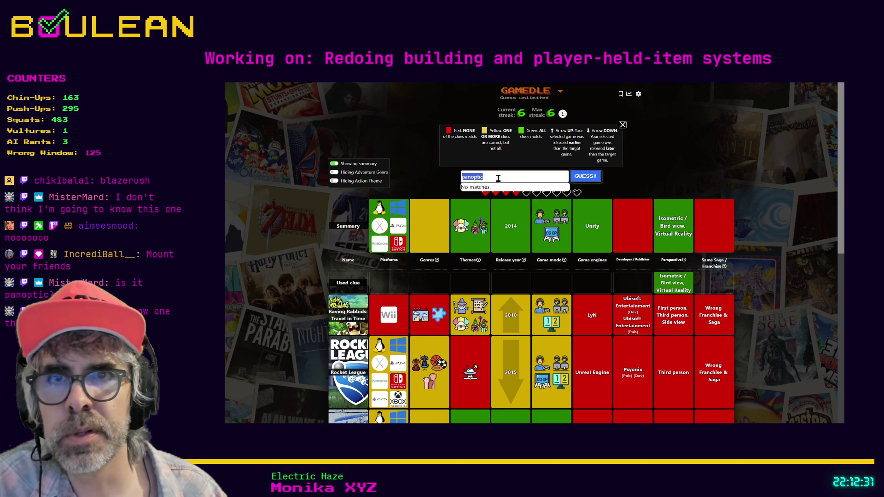
type("mount your fr")
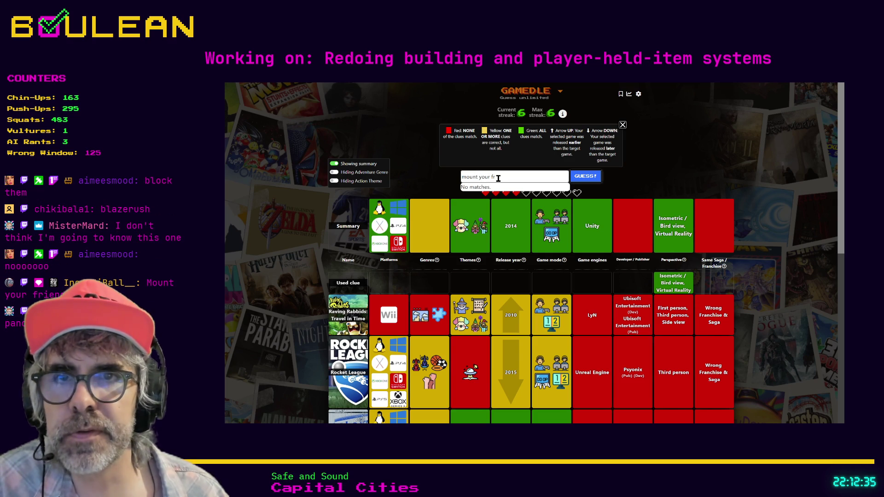
key("ctrl+a")
key("BackSpace")
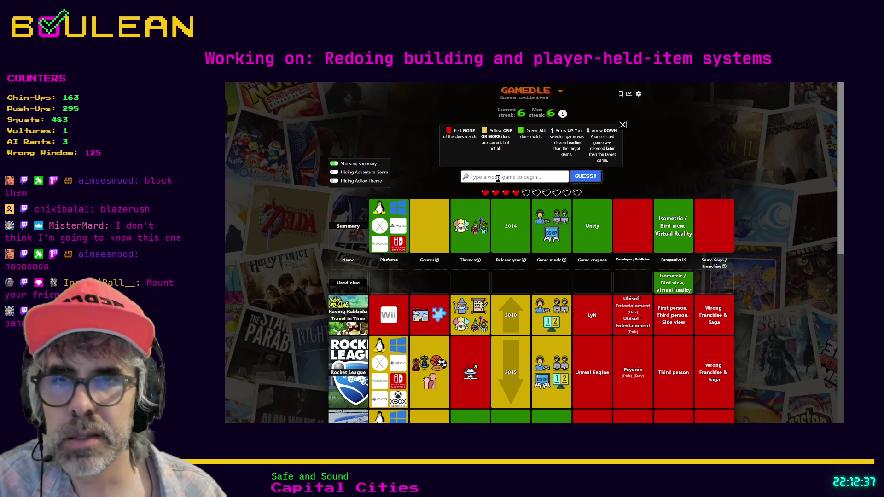
type("blazer ru")
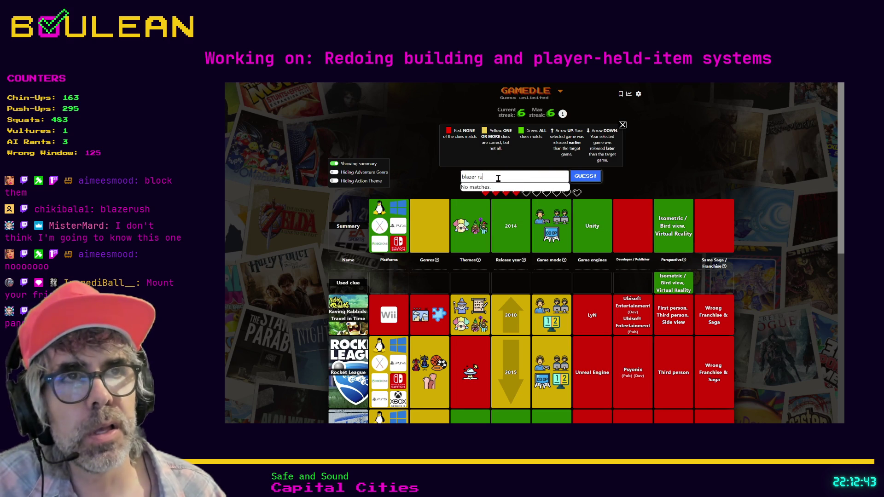
key("BackSpace")
key("BackSpace")
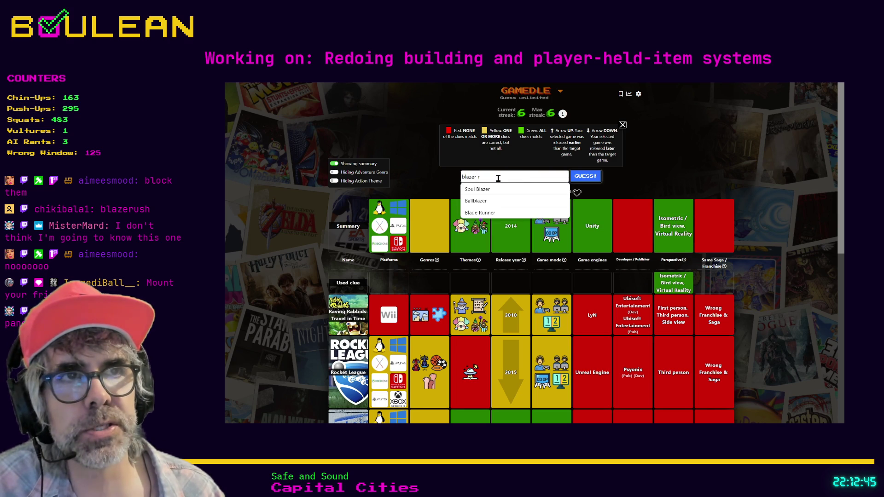
type("rush")
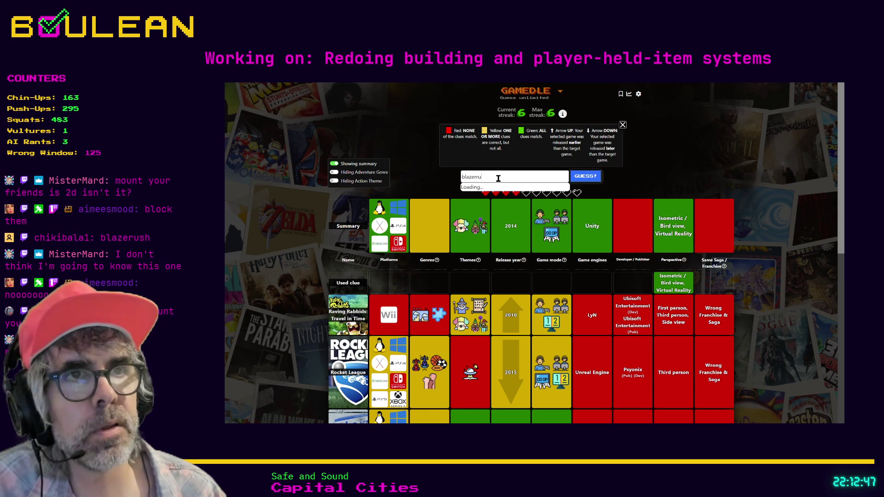
key("BackSpace")
key("BackSpace")
key("BackSpace")
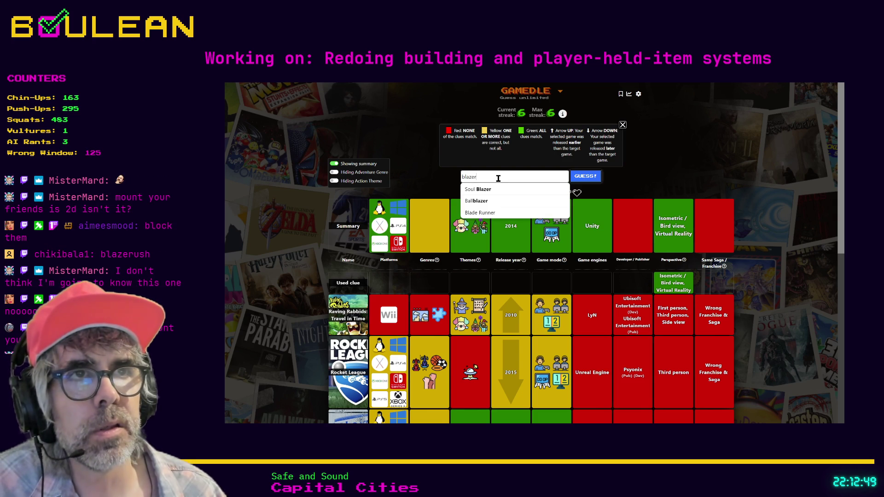
key("BackSpace")
key("BackSpace")
key("BackSpace")
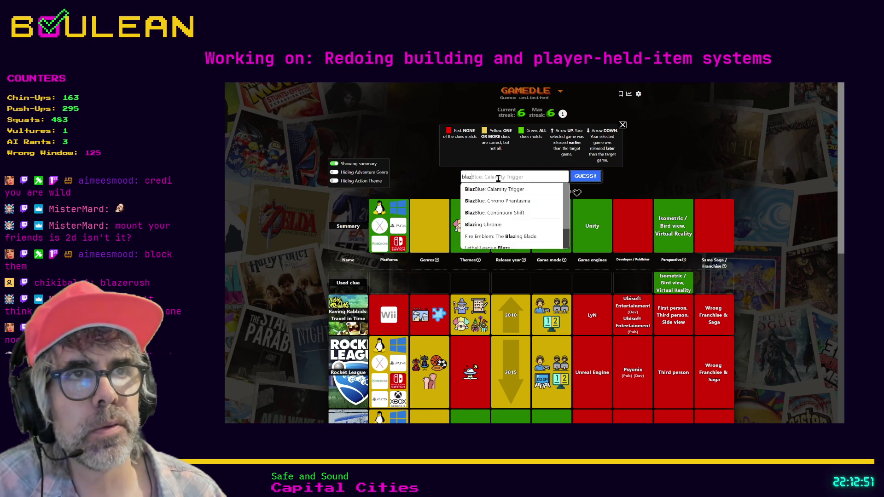
type("serrus")
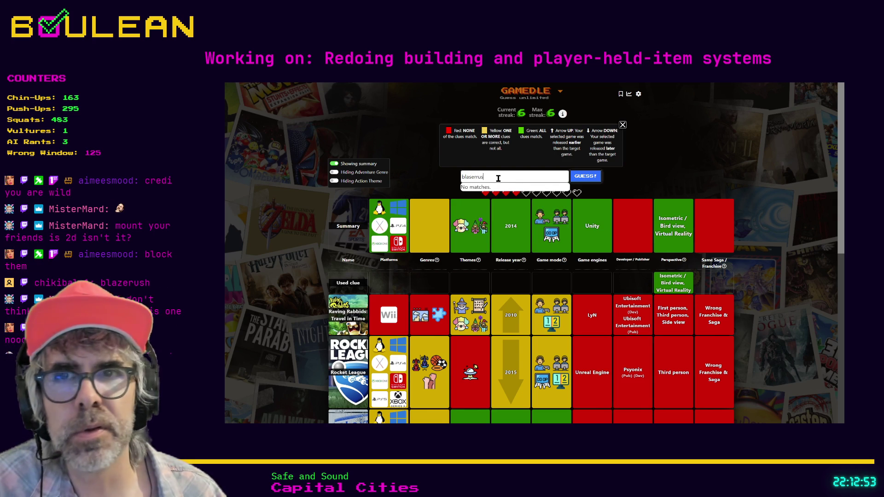
key("ctrl+a")
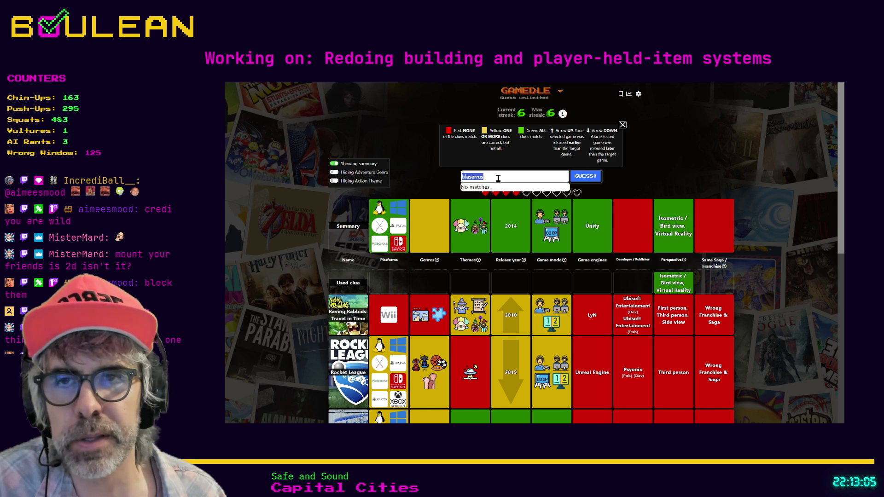
type("mount")
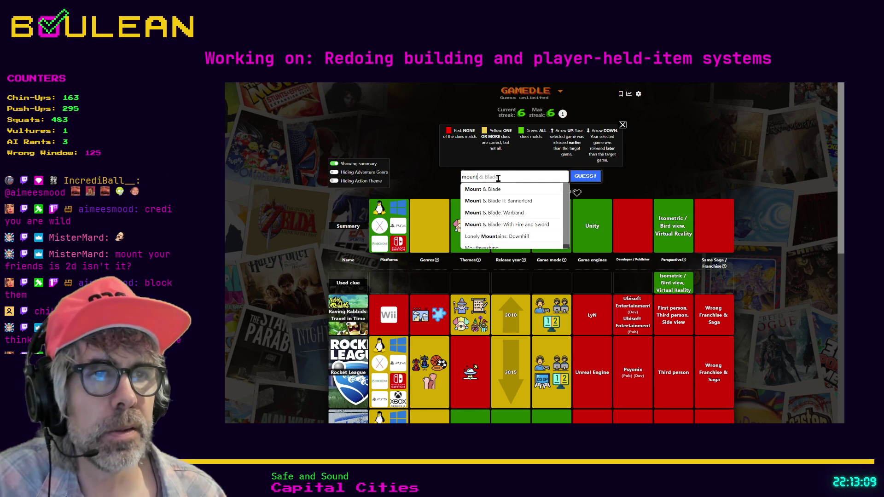
double_click(507, 178)
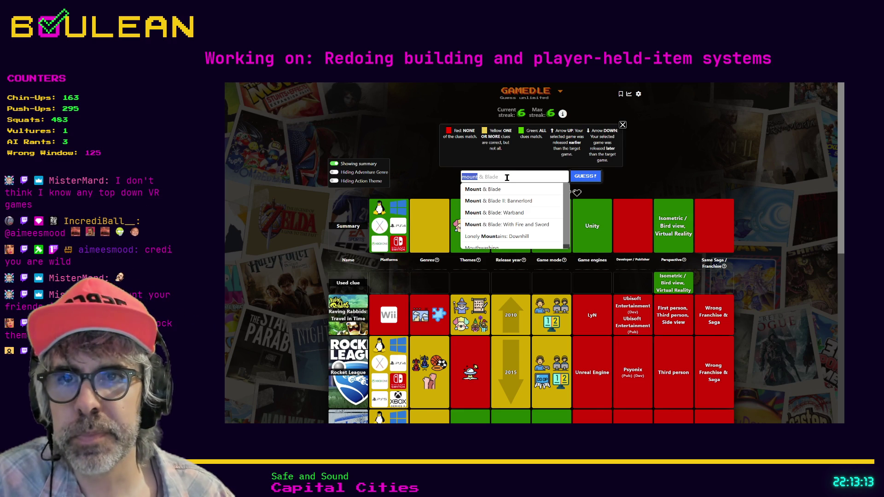
key("Return")
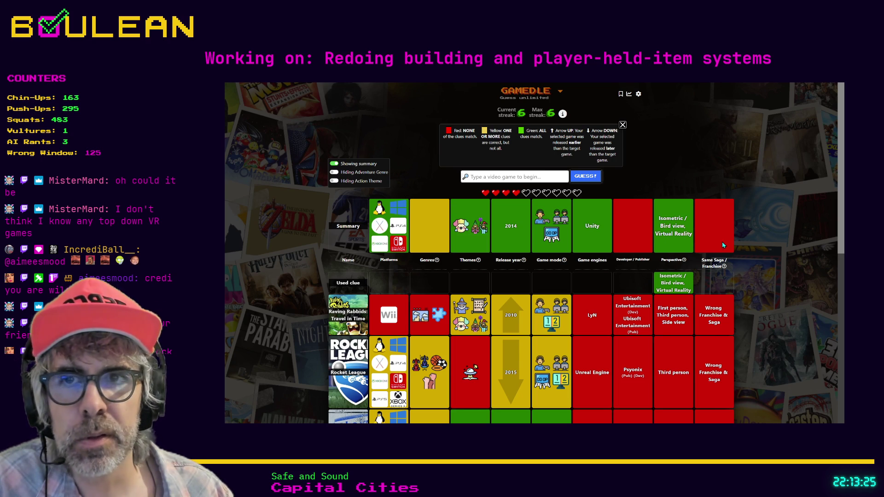
left_click(515, 179)
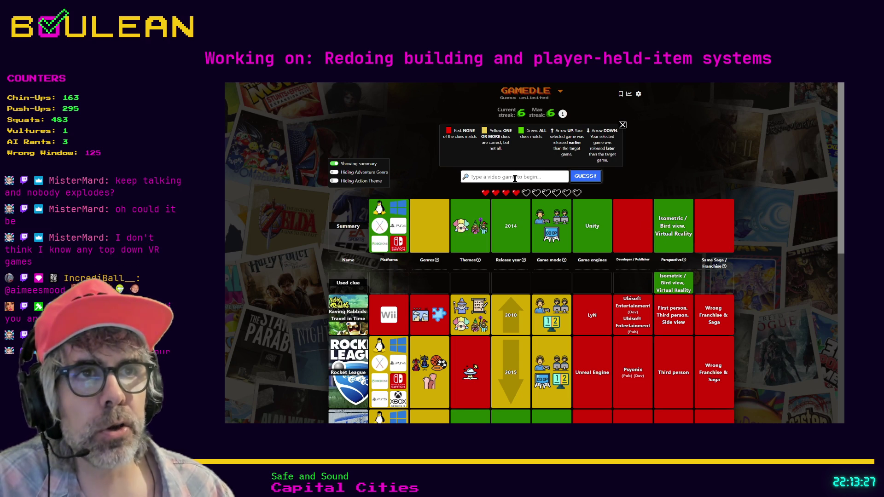
Guess Keep Talking and Nobody Explodes and compare its clue row against the summary
type("Ke")
type("g an")
type("obo")
left_click(507, 187)
left_click(579, 178)
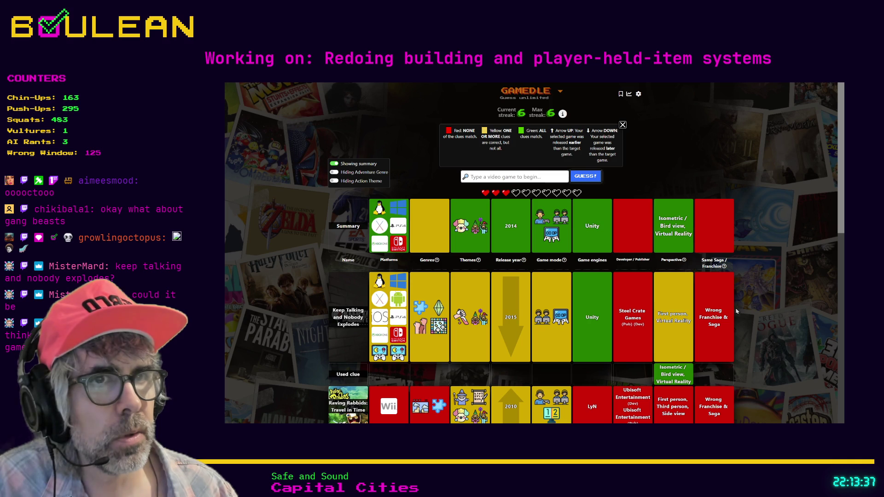
scroll(736, 311, "down", 1)
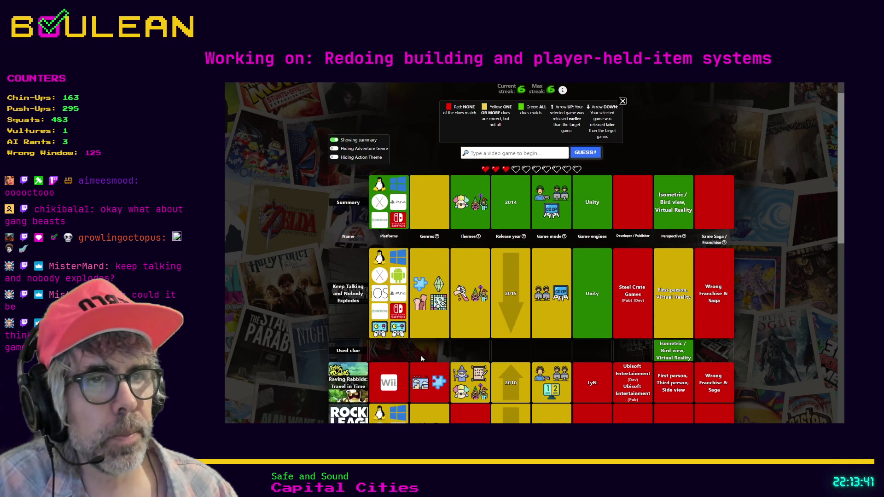
mouse_move(441, 311)
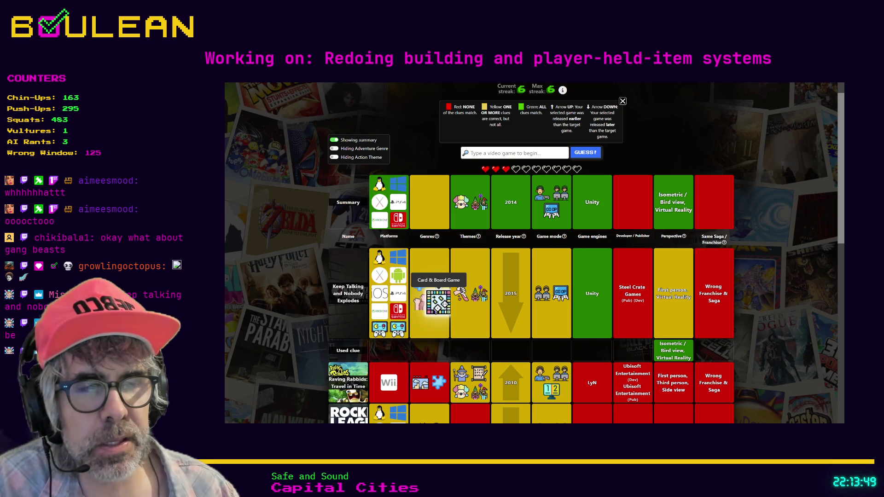
scroll(633, 317, "down", 1)
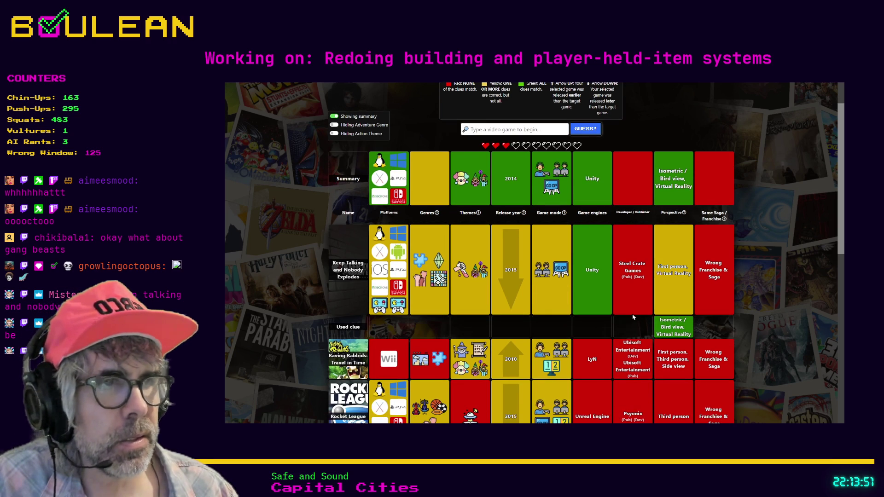
scroll(632, 317, "up", 2)
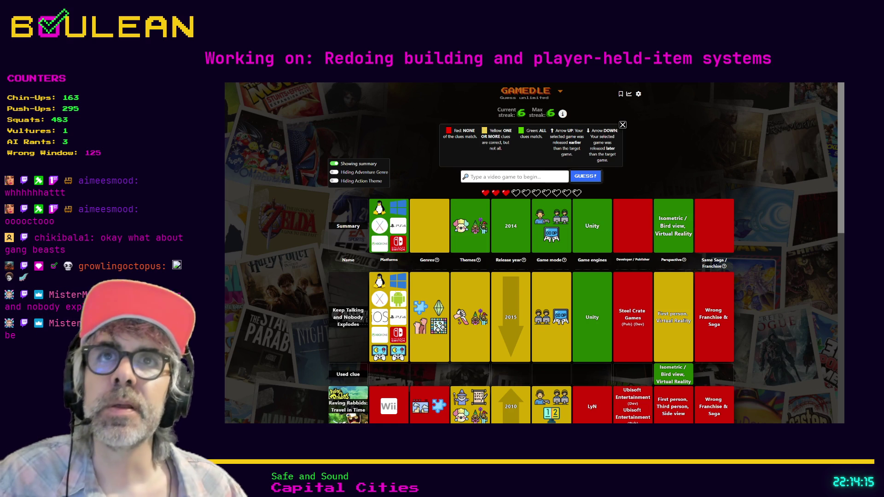
Guess Gang Beasts to solve the puzzle, then play its trailer full screen
left_click(508, 176)
type("gang beasts")
left_click(503, 190)
left_click(580, 180)
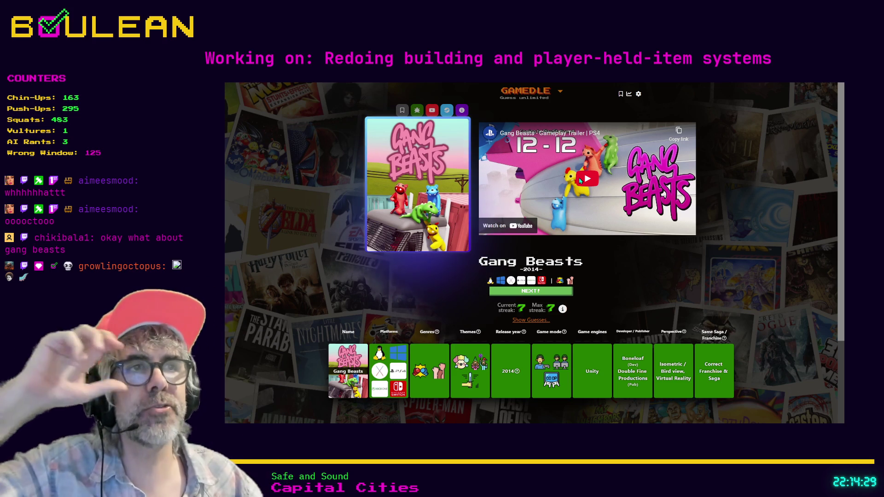
left_click(581, 180)
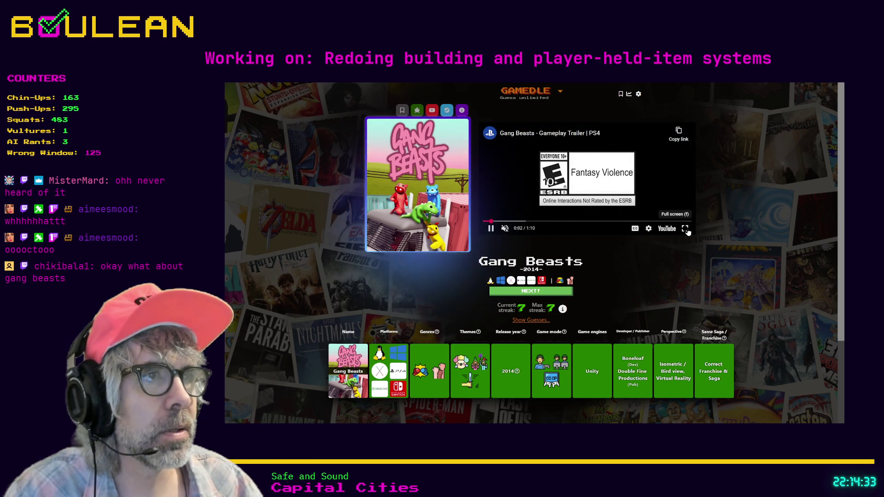
left_click(685, 228)
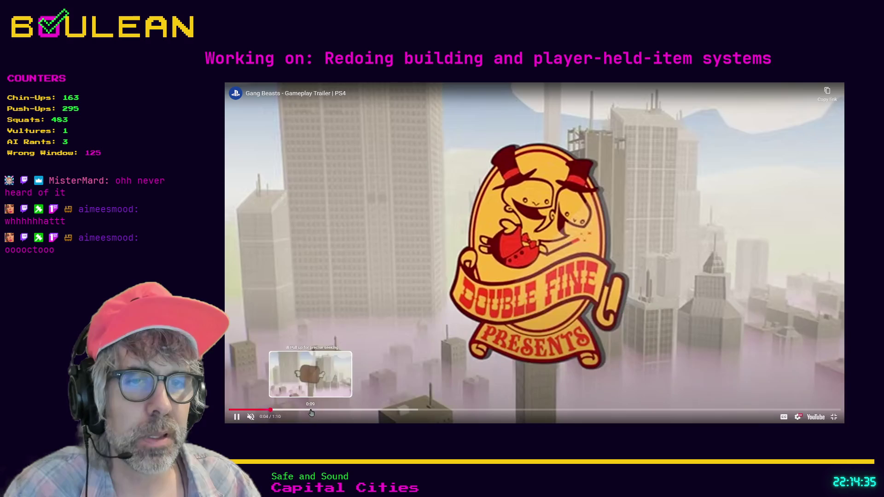
Skip the Gang Beasts trailer to 0:22, 0:31 and 0:48, then exit full screen
left_click(428, 410)
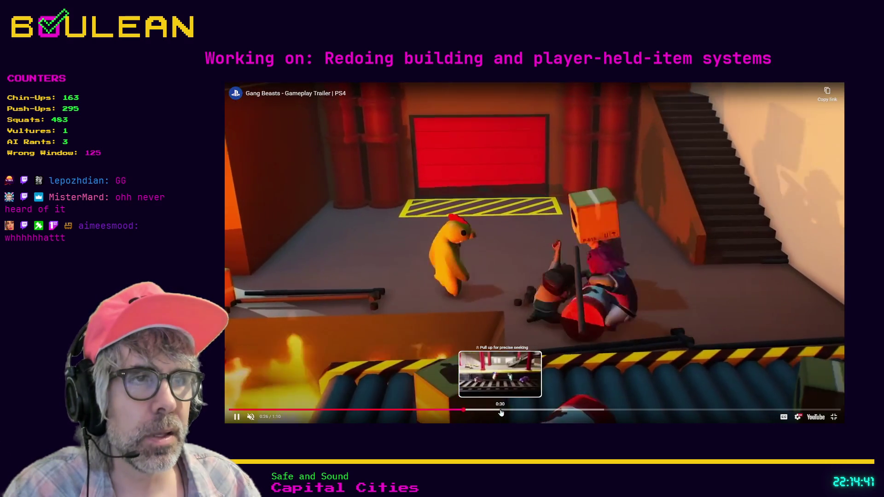
left_click(502, 411)
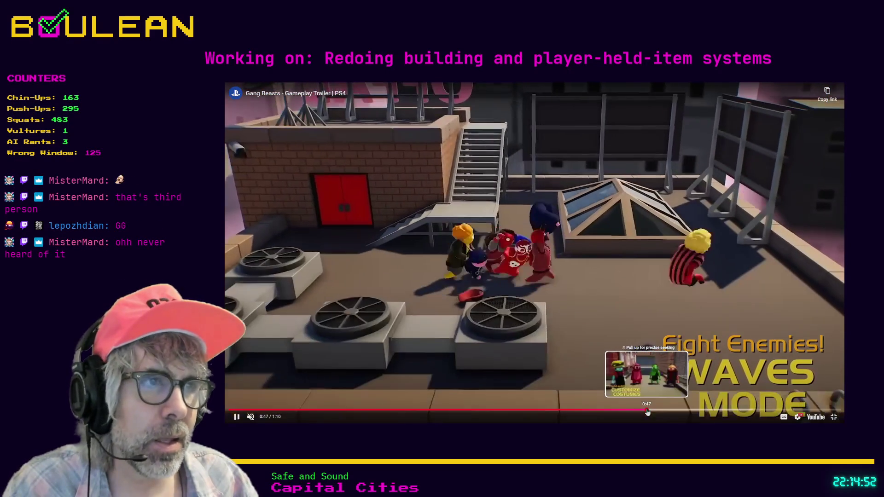
left_click(652, 413)
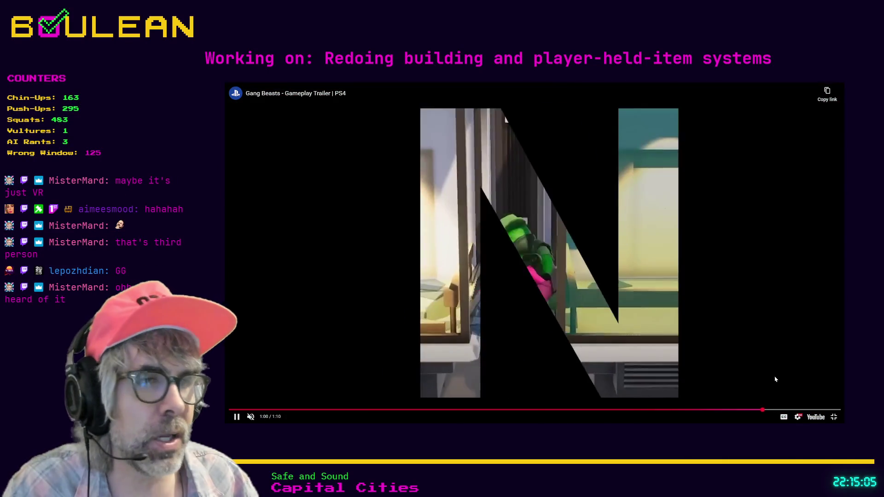
left_click(835, 418)
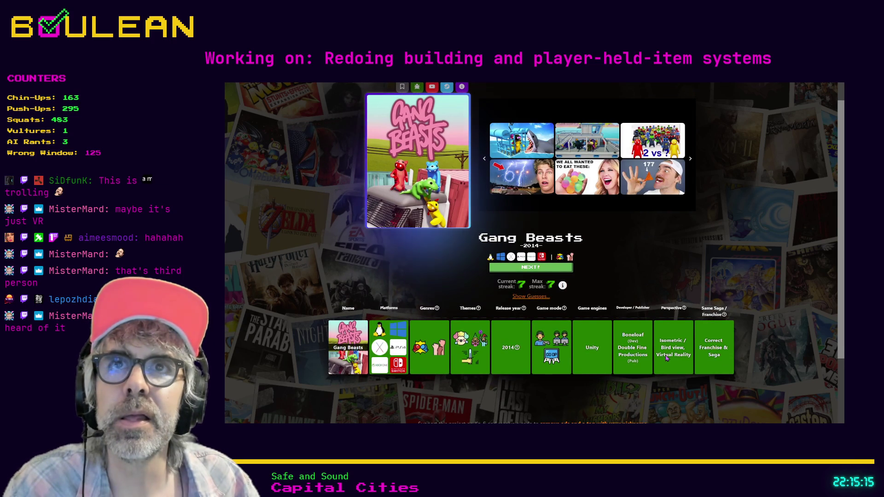
Look over the solved Gang Beasts page, then exit full screen and minimize the browser
scroll(666, 358, "up", 1)
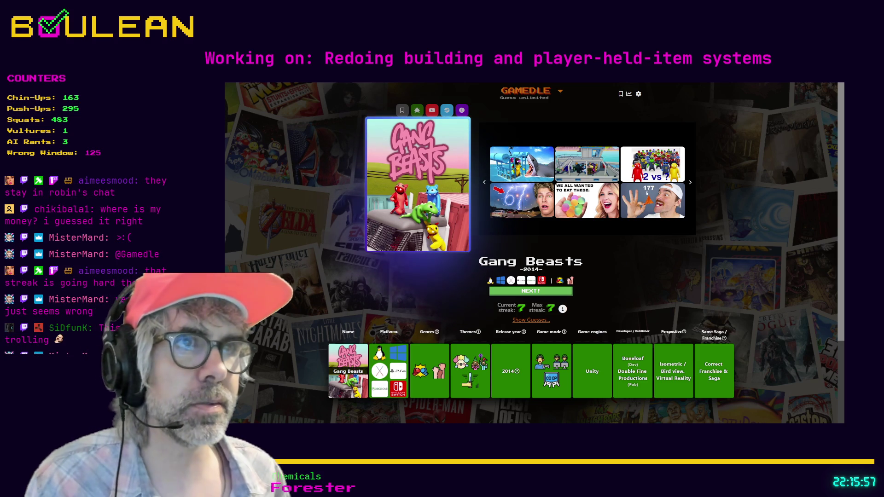
scroll(534, 254, "down", 1)
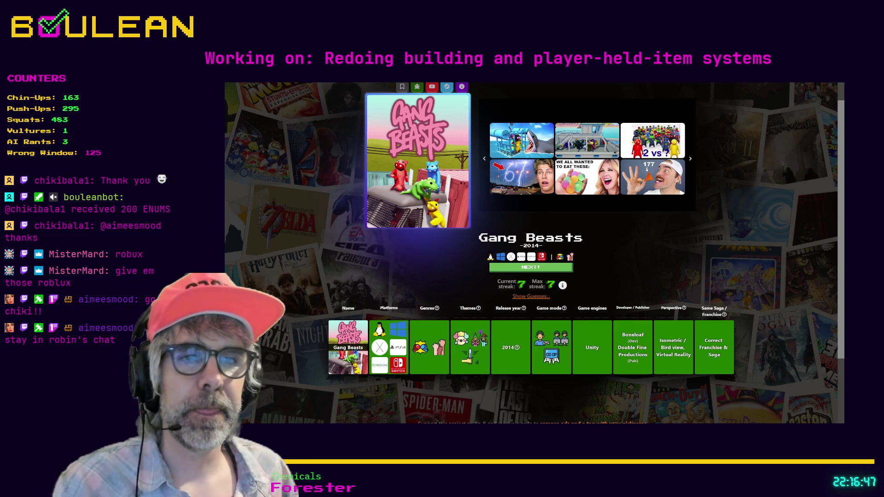
key("F11")
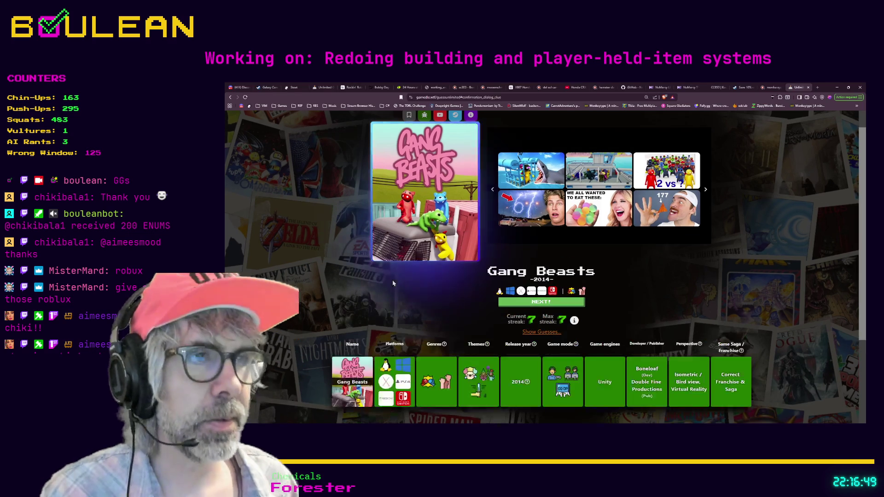
left_click(838, 87)
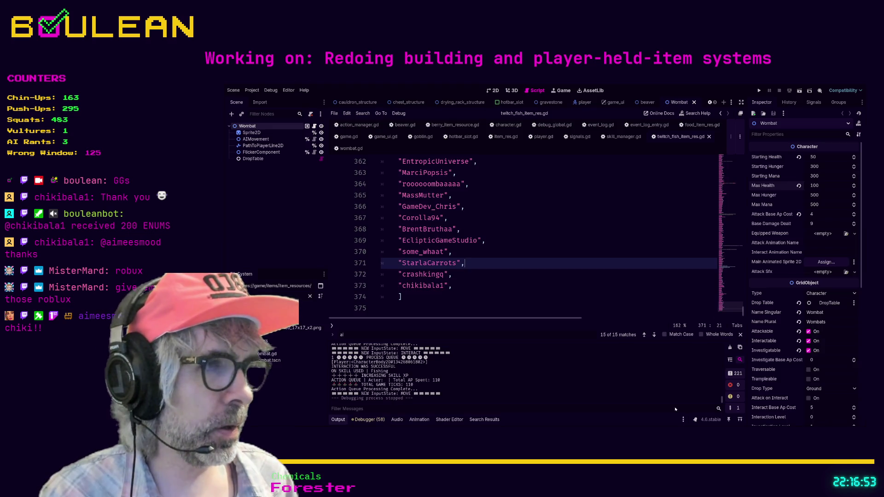
Place the cursor on lines 369 and 373 at the end of the fish name list
left_click(570, 243)
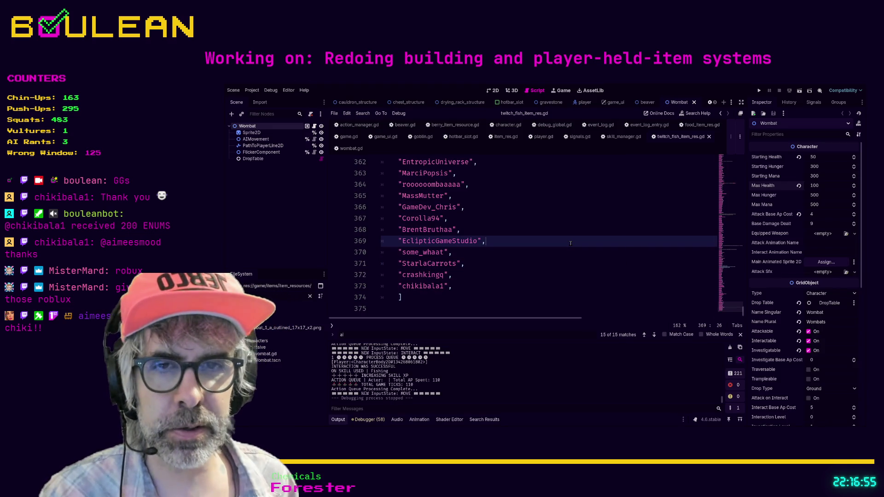
left_click(537, 285)
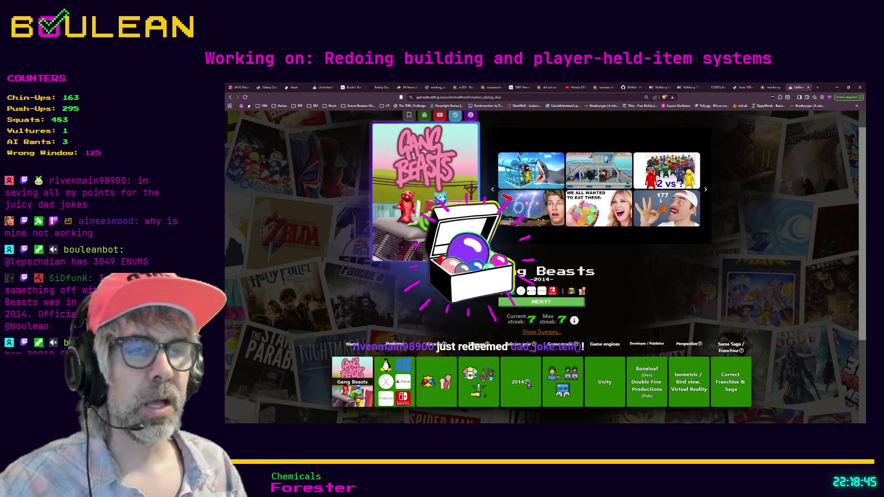
Scroll the Gang Beasts page, check the Release year info, then minimize the browser
scroll(604, 309, "down", 3)
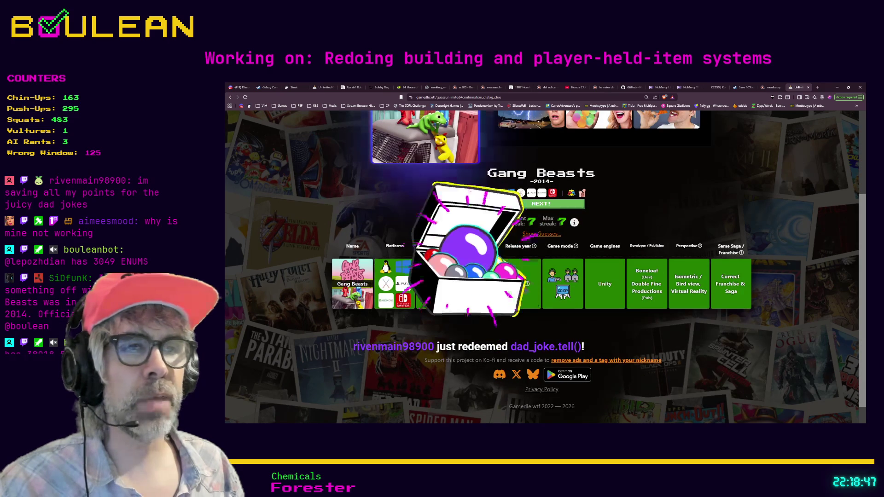
mouse_move(534, 247)
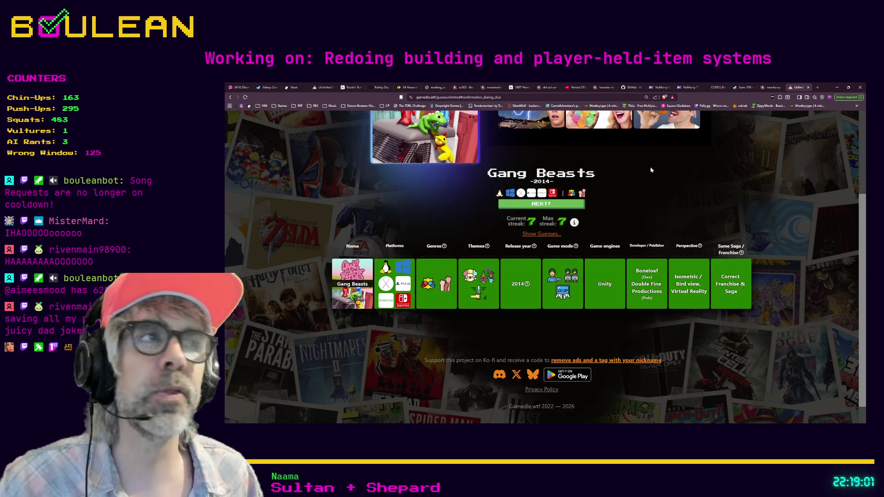
left_click(838, 87)
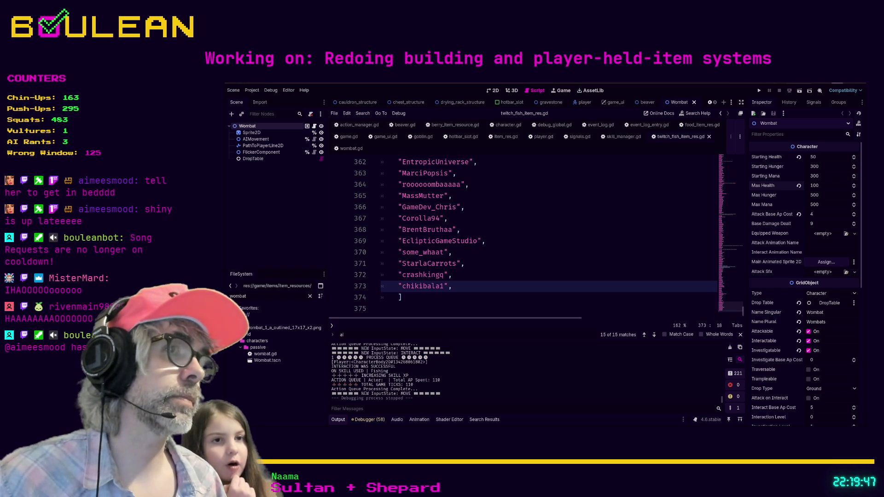
left_click(568, 254)
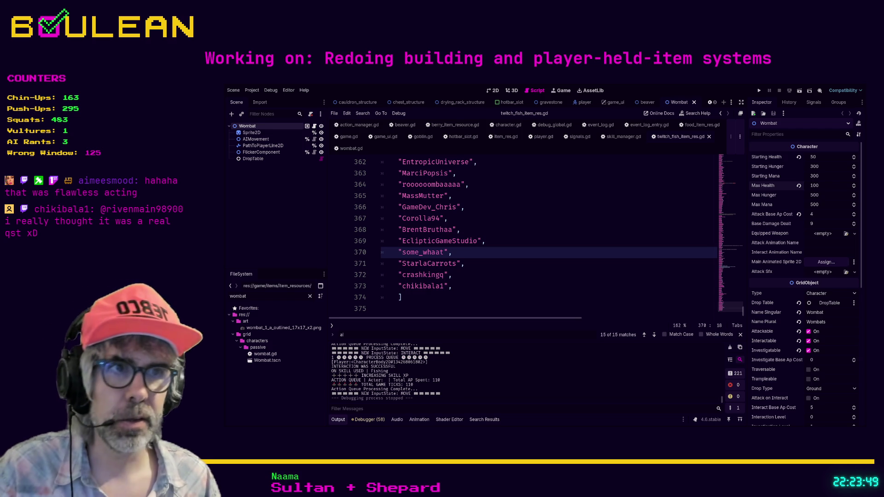
Run the roguelike project with F5 and zoom out on the forest grid around the wizard
left_click(451, 275)
key("F5")
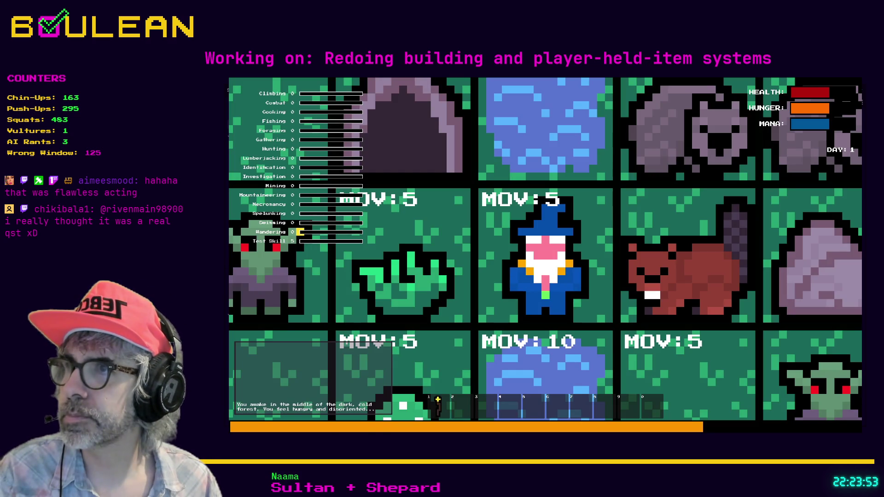
scroll(546, 249, "down", 3)
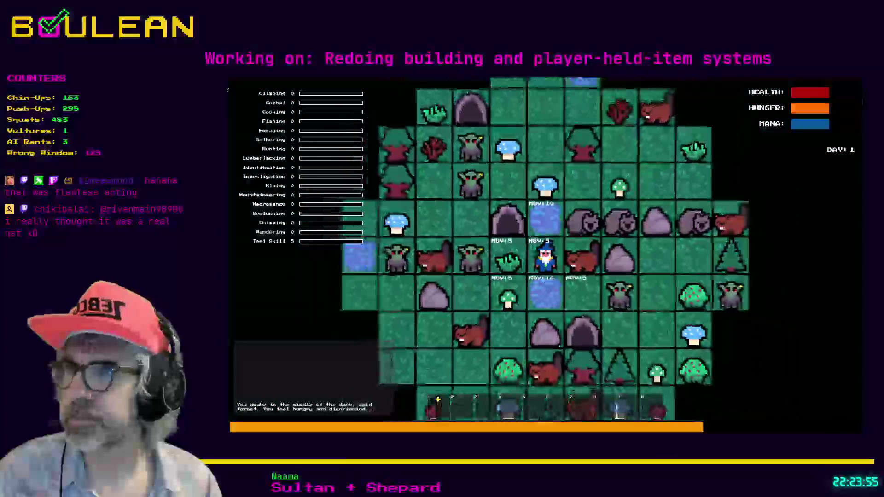
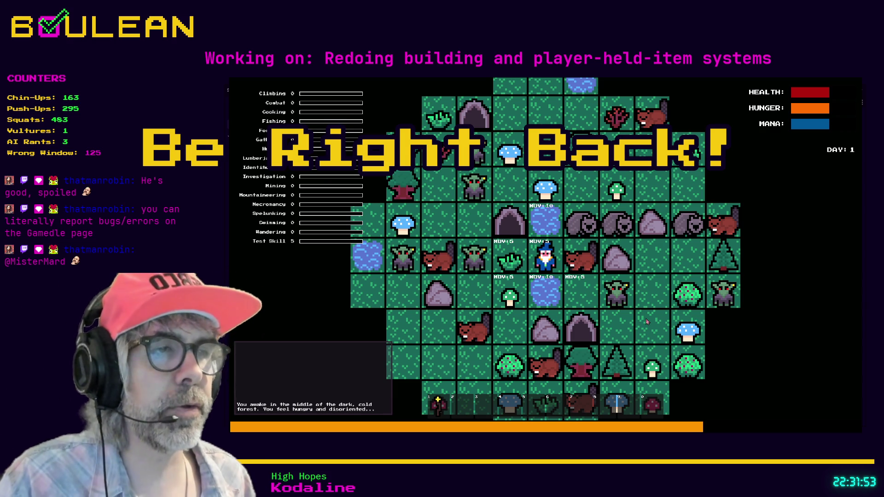
Stop the running game and switch to the Gamedle page in the browser, making it fullscreen
key("F8")
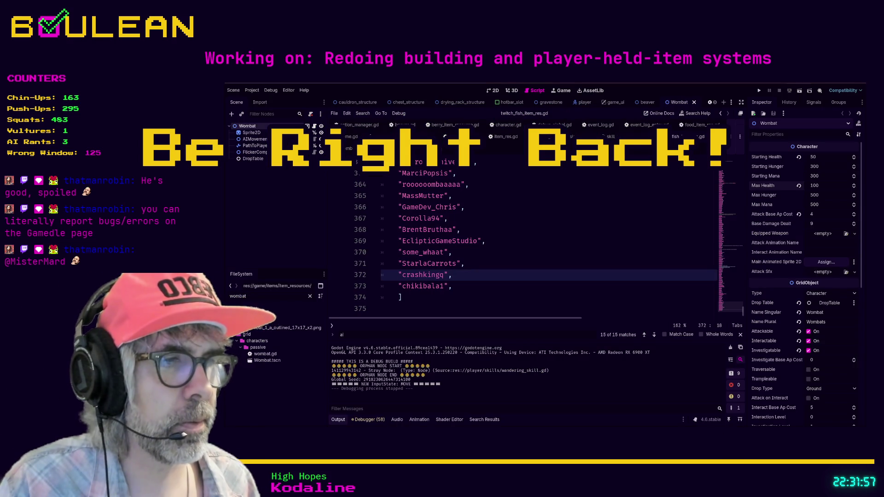
key("alt+Tab")
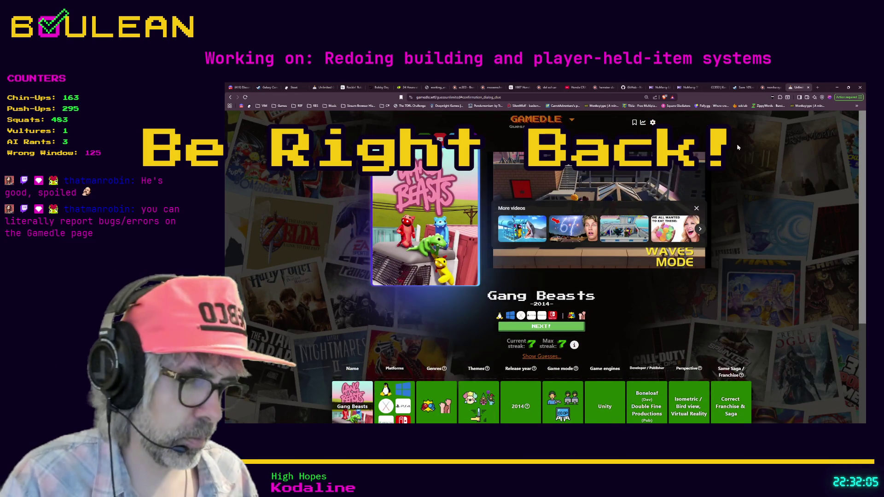
key("F11")
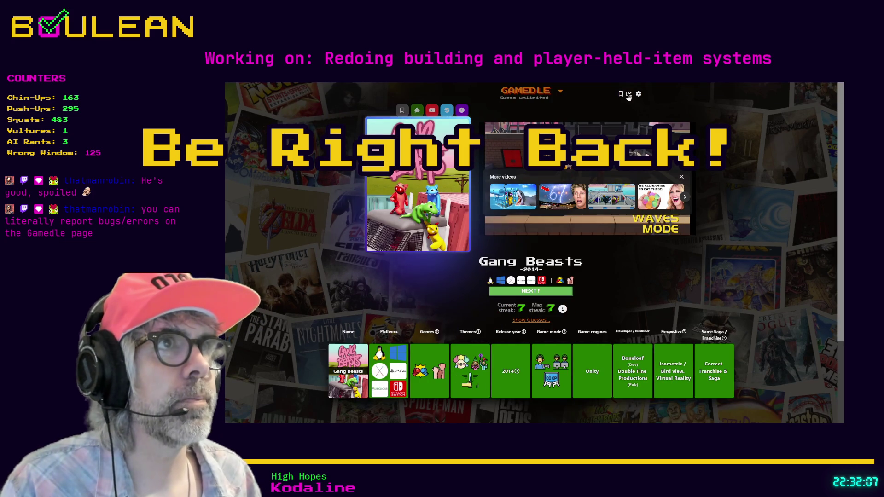
Scroll through the Gang Beasts results, then open Gamedle's settings and expand the bug report section
scroll(772, 260, "down", 2)
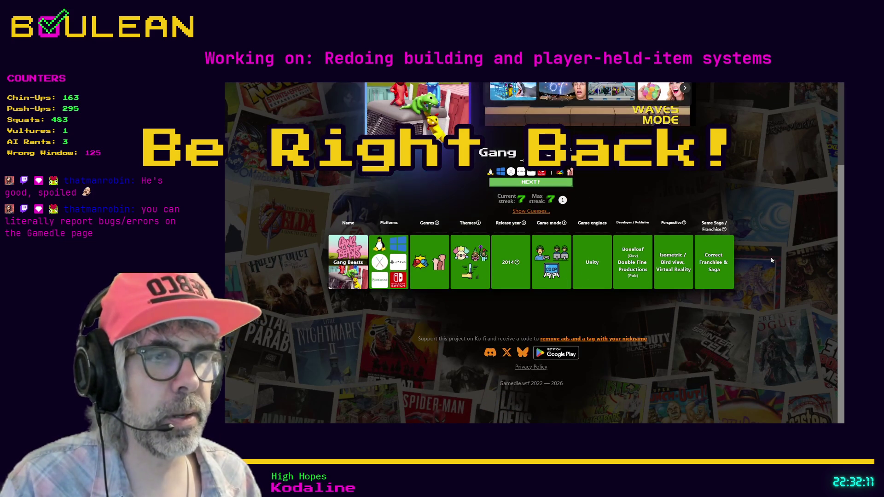
scroll(726, 336, "up", 2)
mouse_move(726, 335)
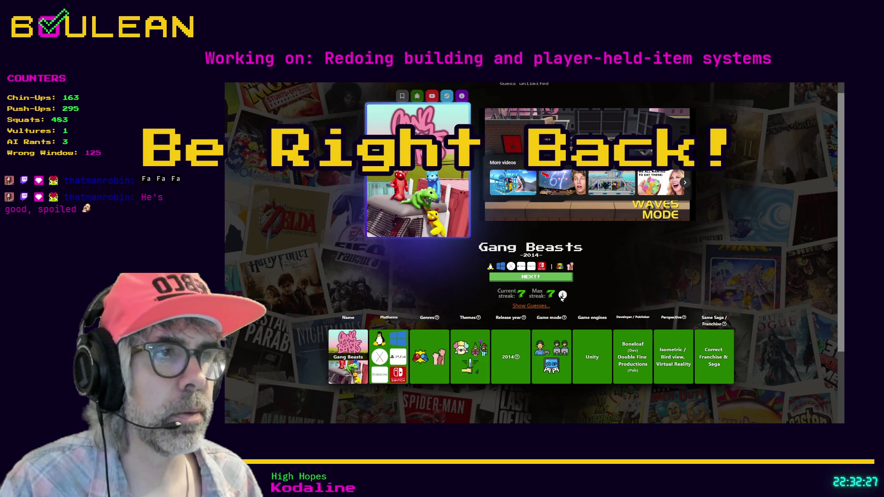
scroll(645, 296, "up", 1)
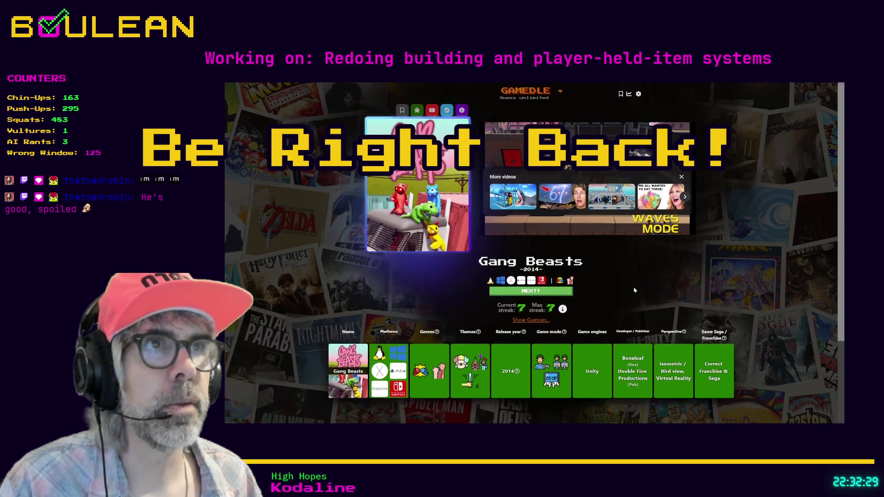
left_click(639, 95)
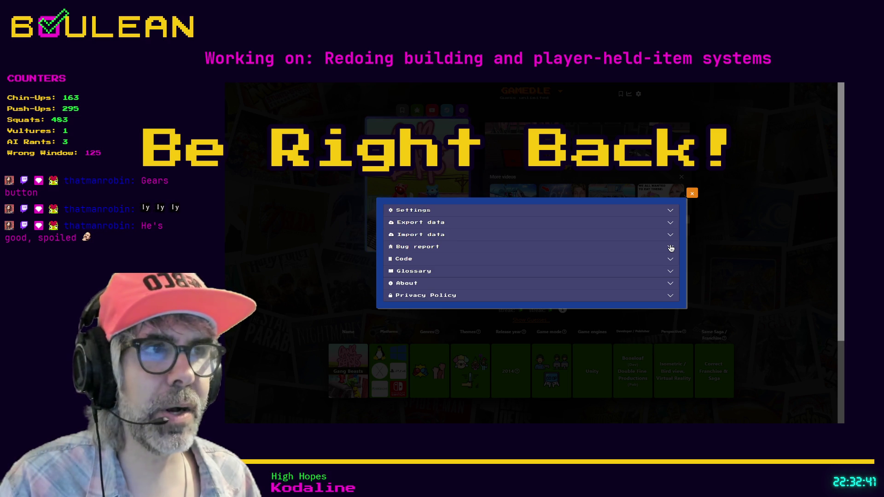
left_click(670, 248)
Fill the contact field with your Twitch channel handle and add a note about giving a shoutout
scroll(525, 307, "down", 2)
left_click(525, 308)
type("Twitch.tv/boulean")
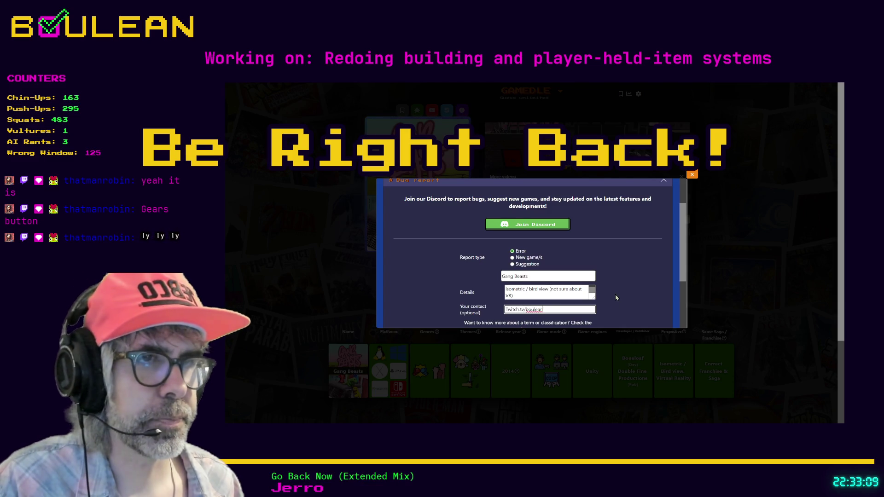
scroll(624, 307, "down", 1)
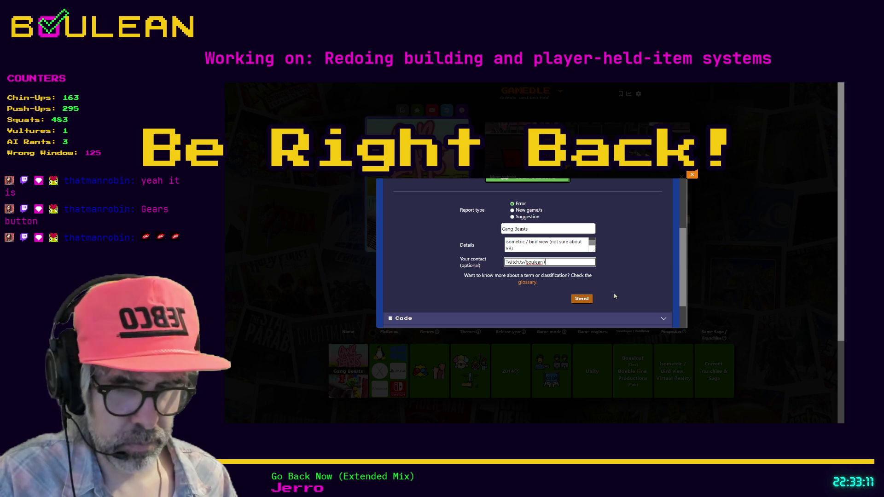
type("gave you a shout")
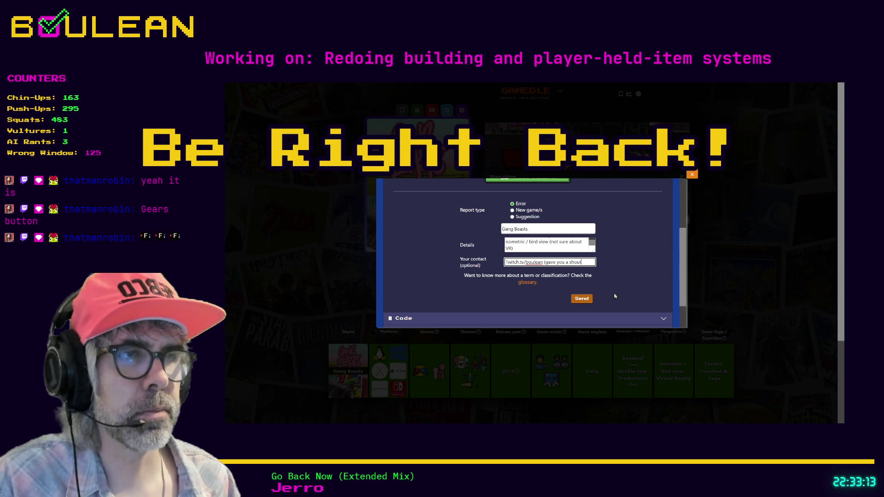
type("out just now)")
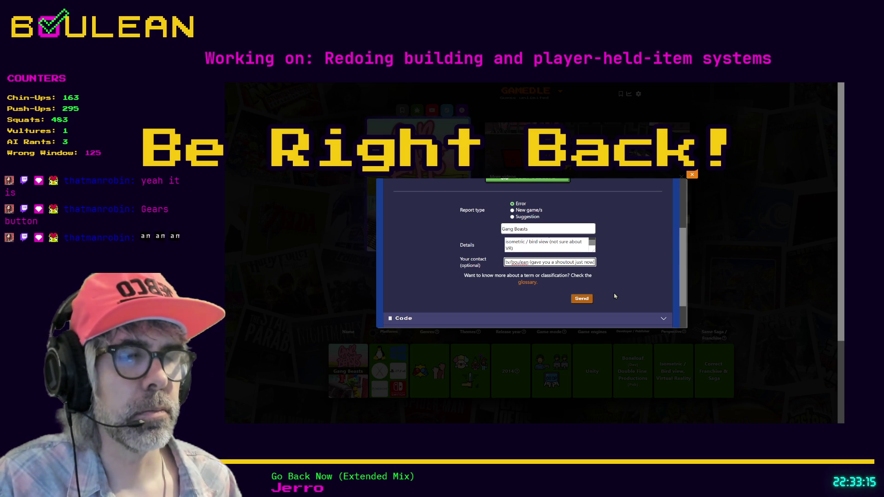
type(" :)")
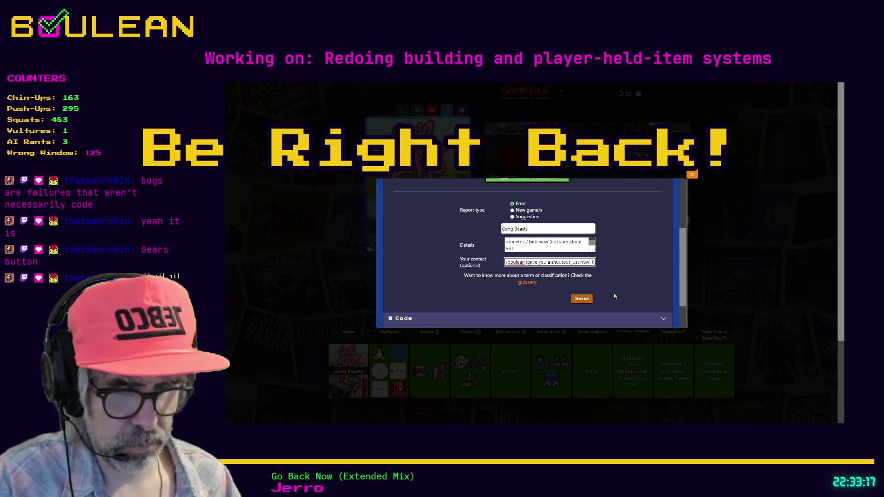
type(")")
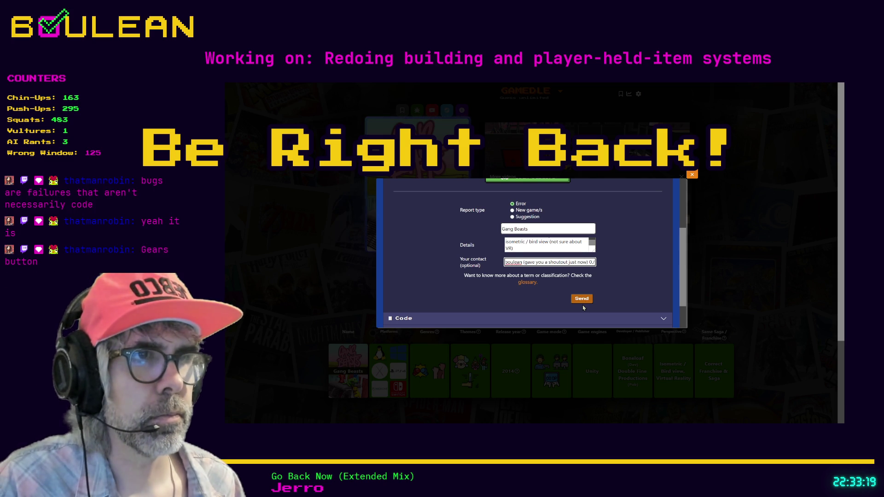
Send the bug report and close the Gamedle settings panel
scroll(617, 284, "up", 3)
scroll(599, 301, "down", 2)
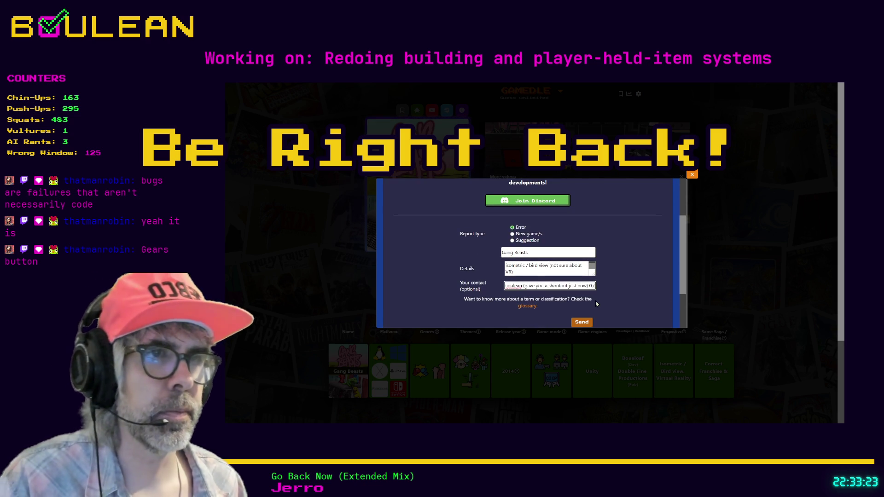
left_click(582, 322)
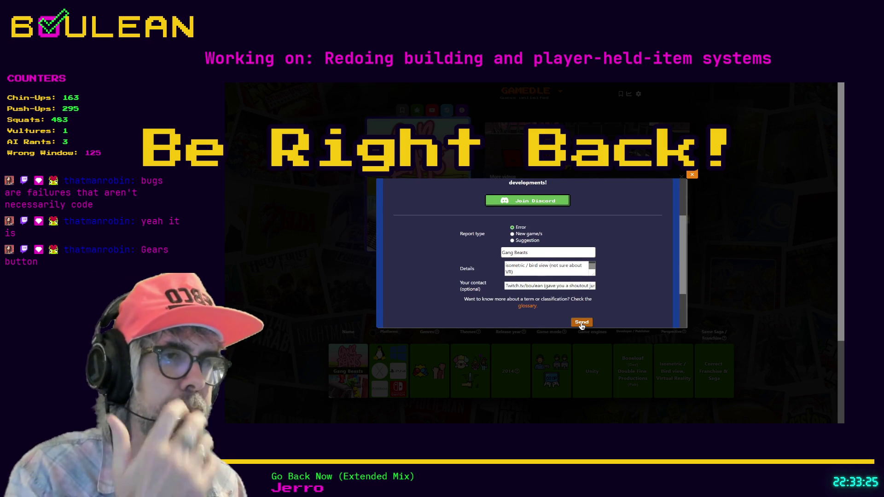
scroll(610, 256, "down", 2)
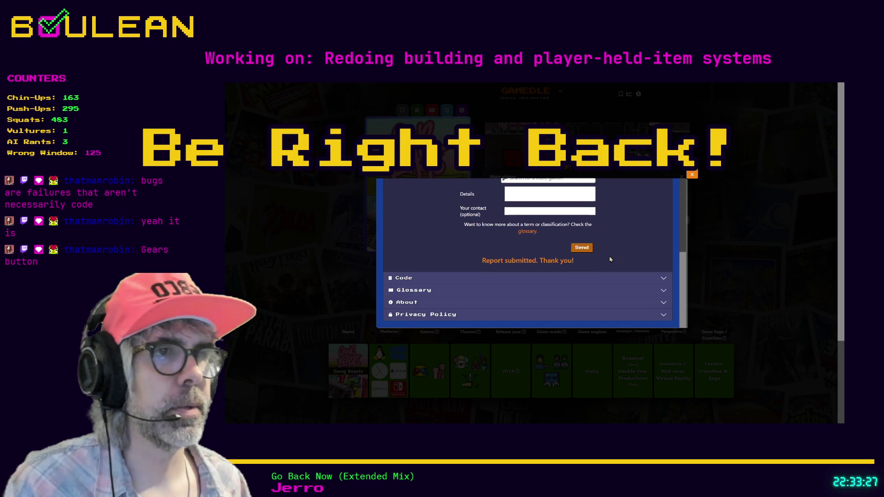
left_click(692, 174)
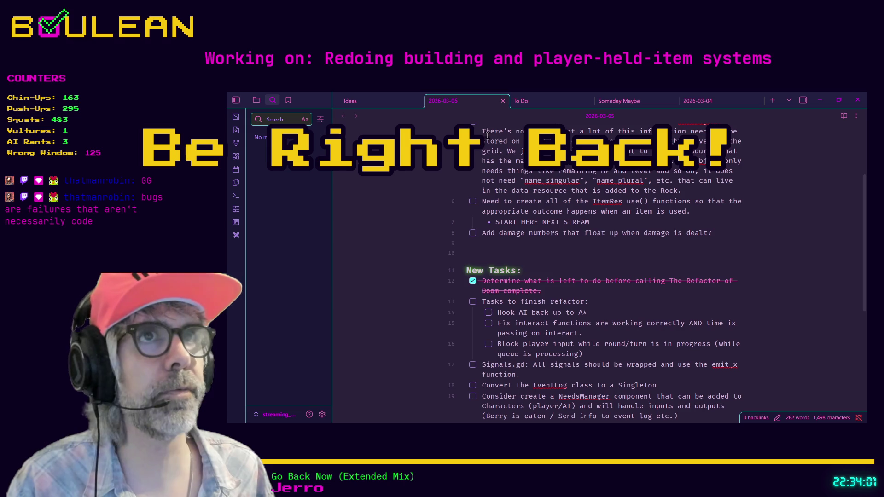
Scroll through the 2026-03-05 note to review the previous stream's tasks and new tasks
scroll(688, 325, "down", 3)
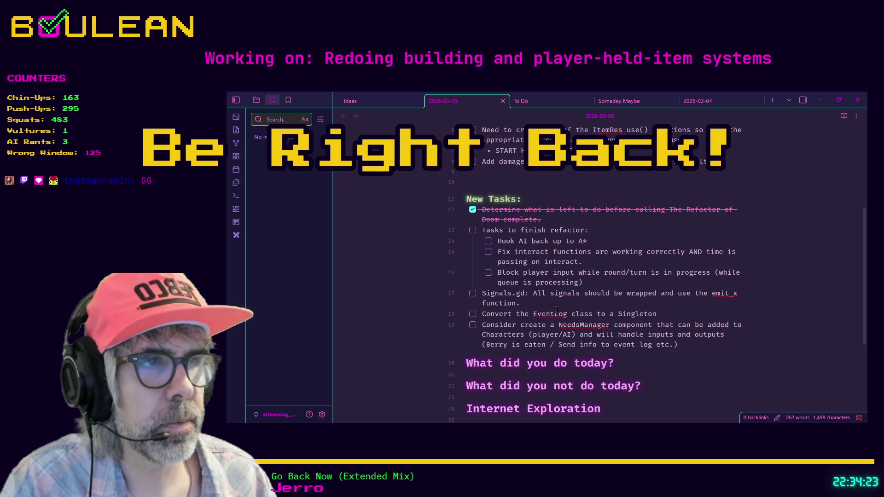
scroll(552, 309, "up", 2)
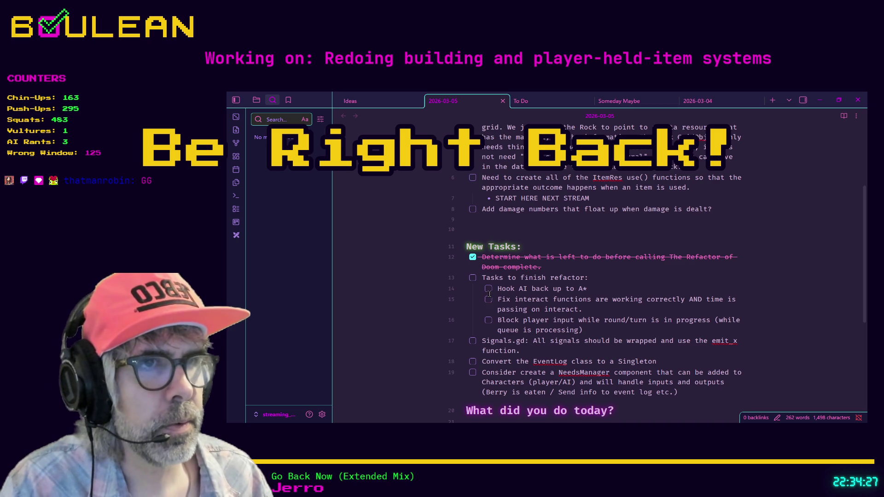
scroll(490, 304, "up", 3)
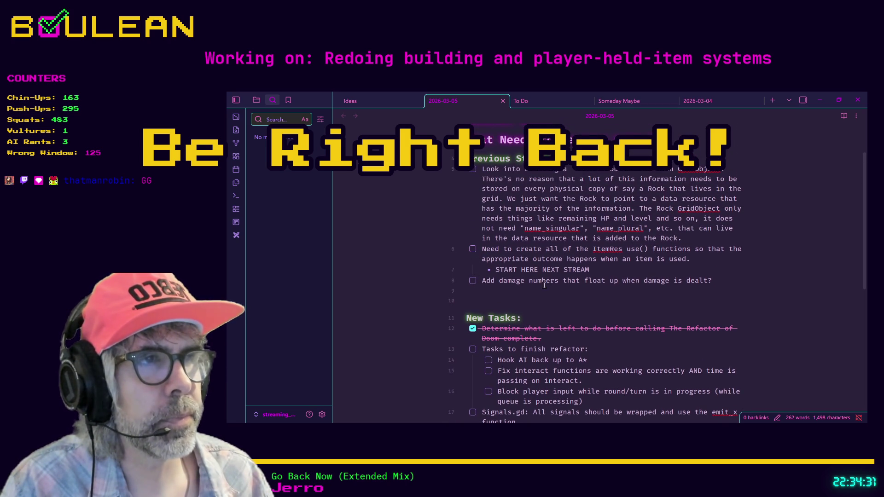
scroll(522, 266, "up", 1)
Check off the ItemRes use() functions task and delete the START HERE NEXT STREAM bullet
left_click(472, 273)
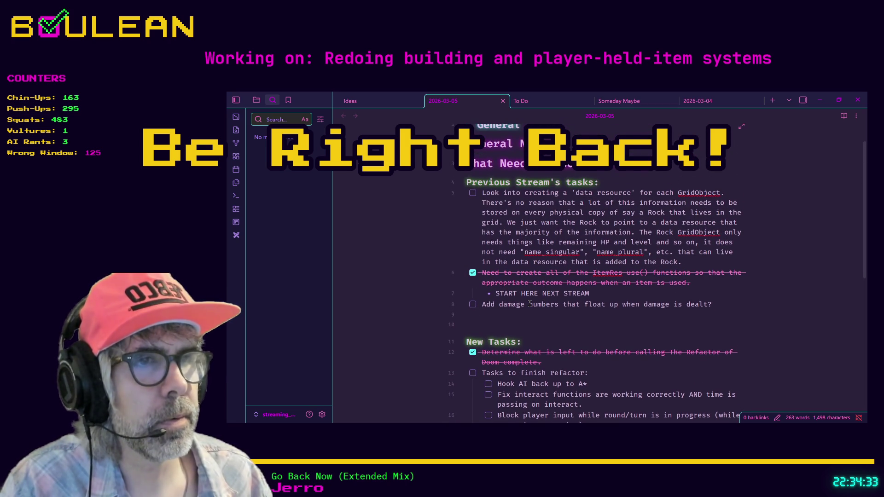
triple_click(608, 297)
key("BackSpace")
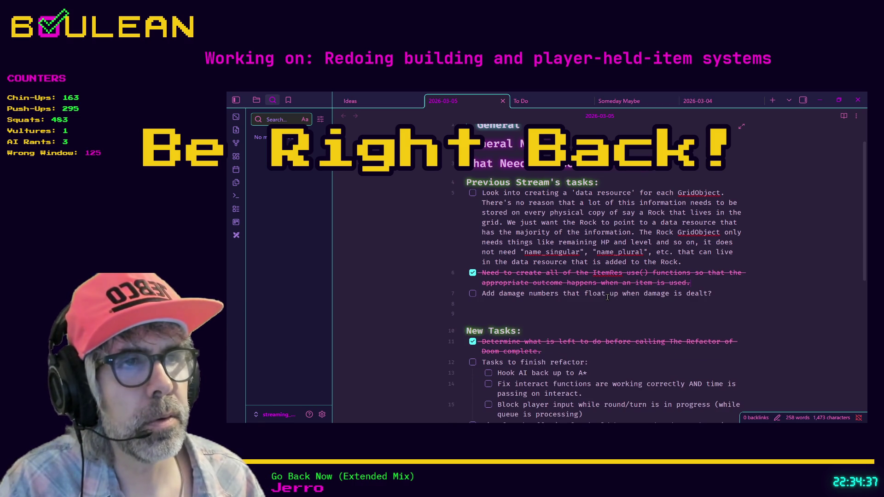
Move the completed ItemRes use() functions task under 'What did you do today?'
key("shift+Home")
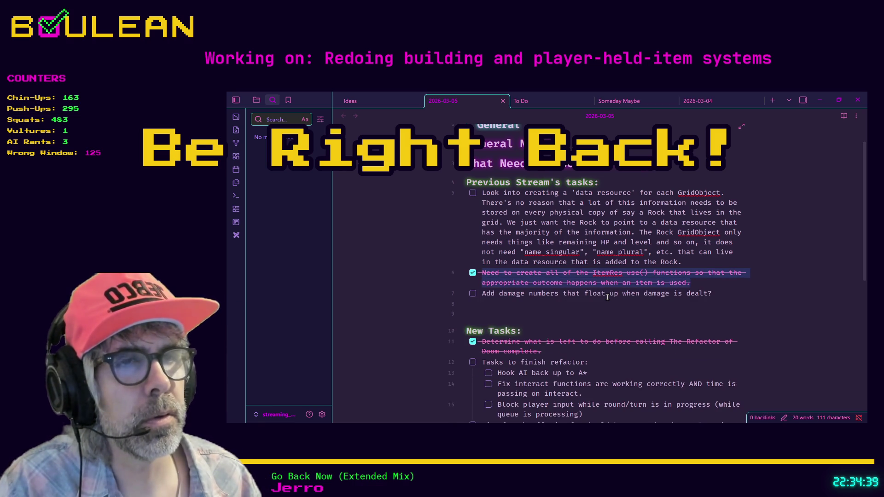
key("shift+Home")
key("ctrl+c")
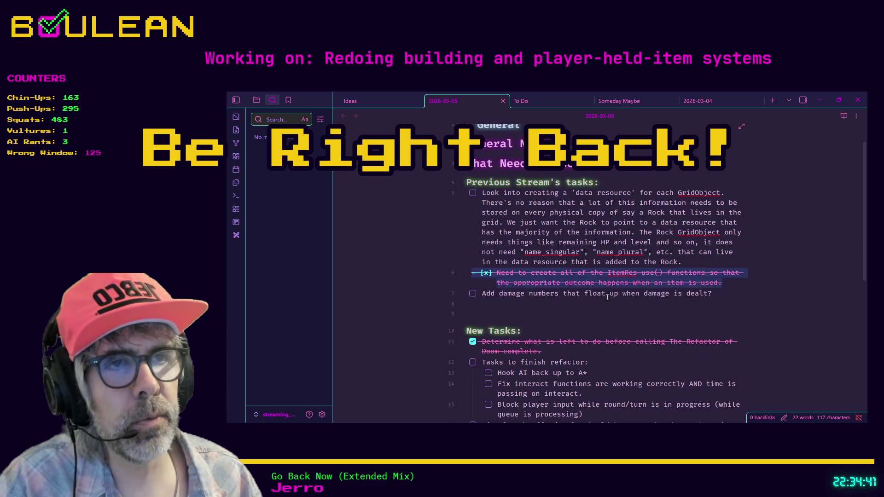
key("BackSpace")
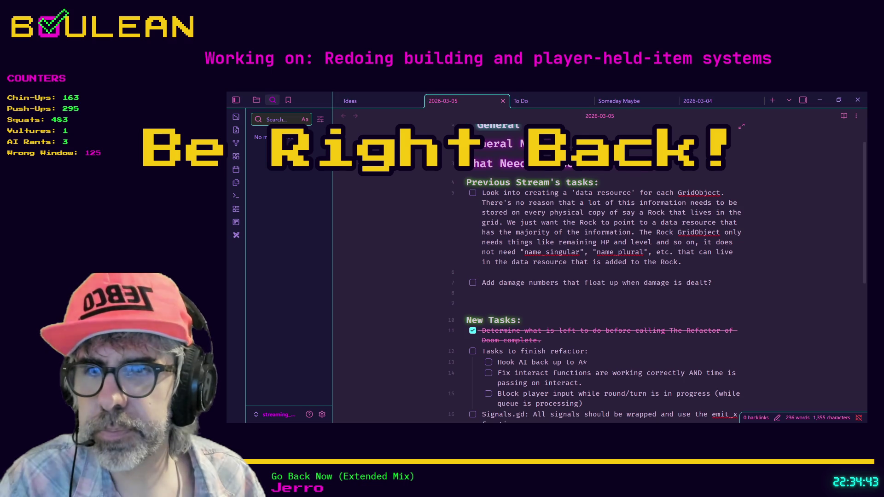
scroll(599, 258, "down", 5)
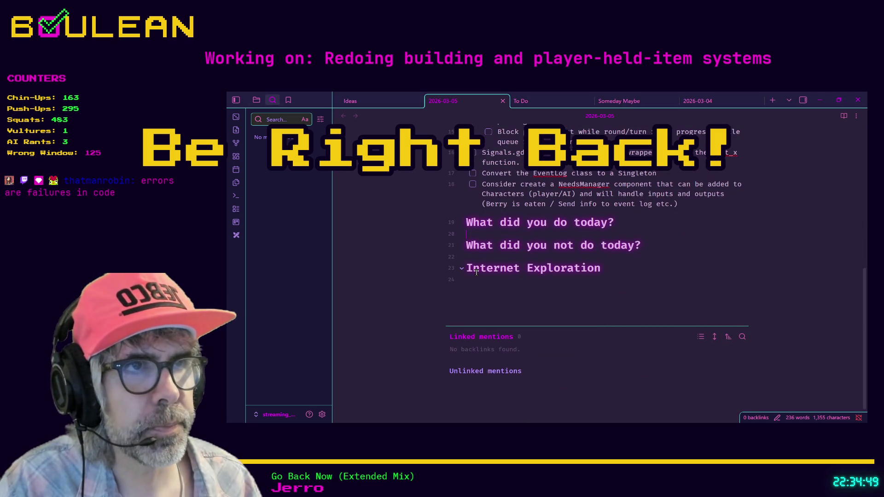
key("ctrl+v")
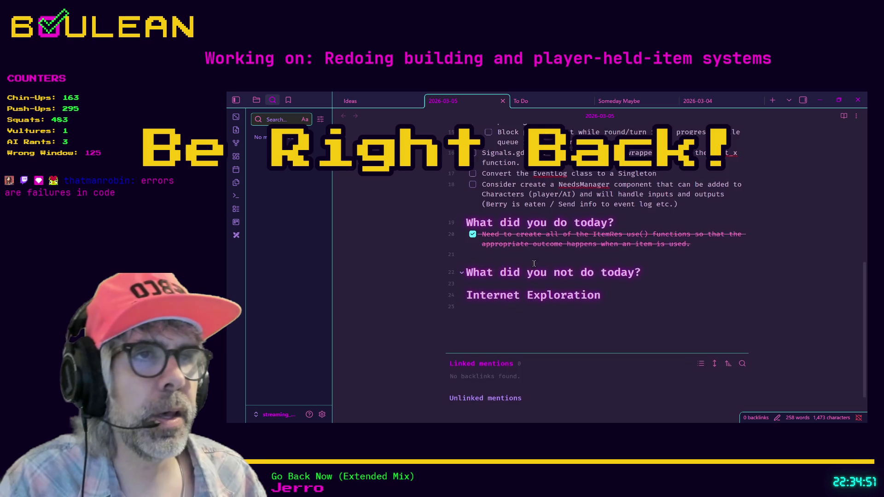
Delete the empty line below the first task in the note
scroll(582, 279, "up", 2)
scroll(583, 279, "up", 5)
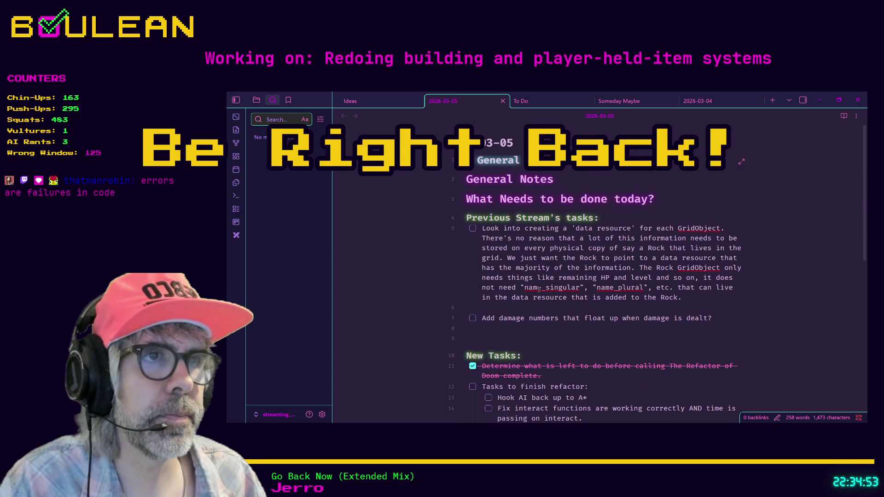
left_click(496, 308)
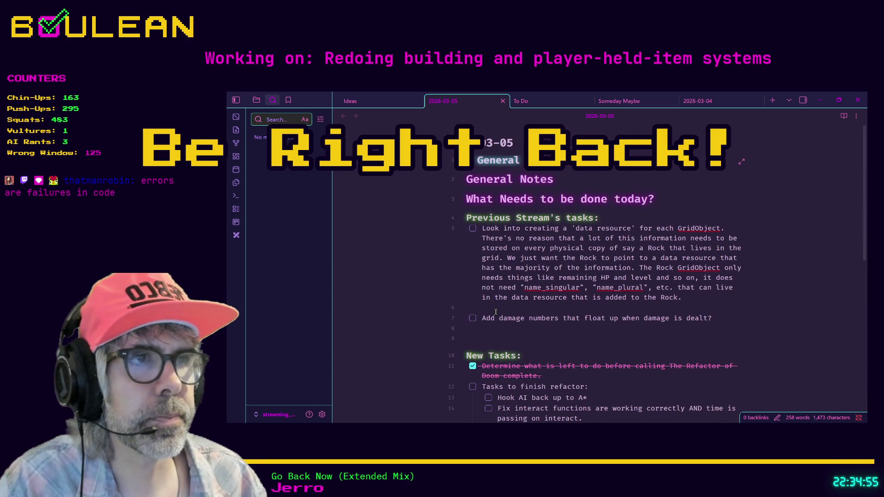
key("BackSpace")
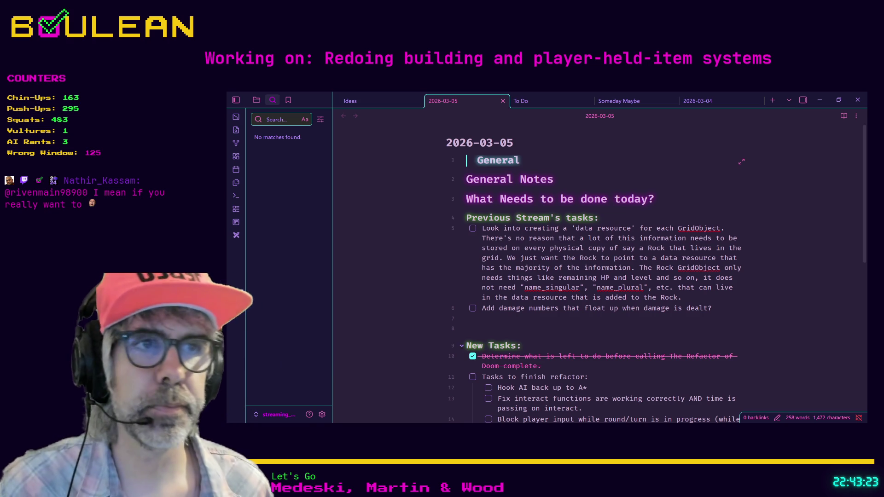
Review the New Tasks list, like converting EventLog to a singleton, then return to Godot
left_click(523, 335)
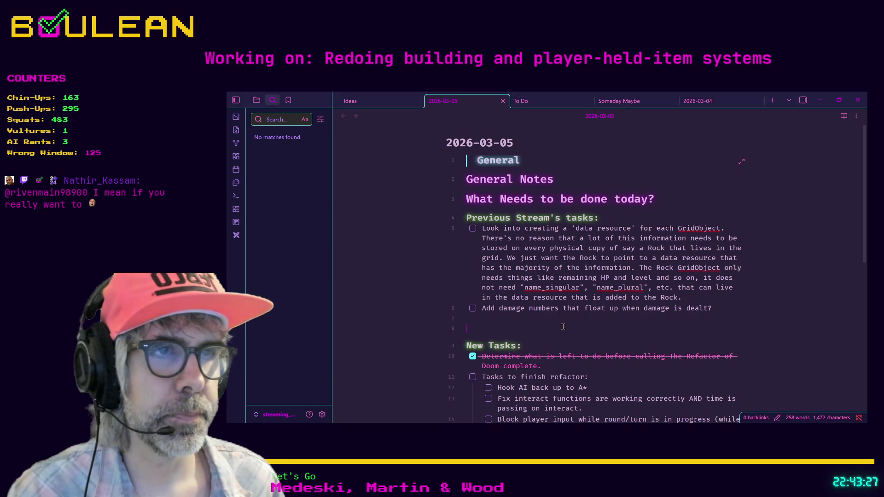
scroll(535, 282, "down", 3)
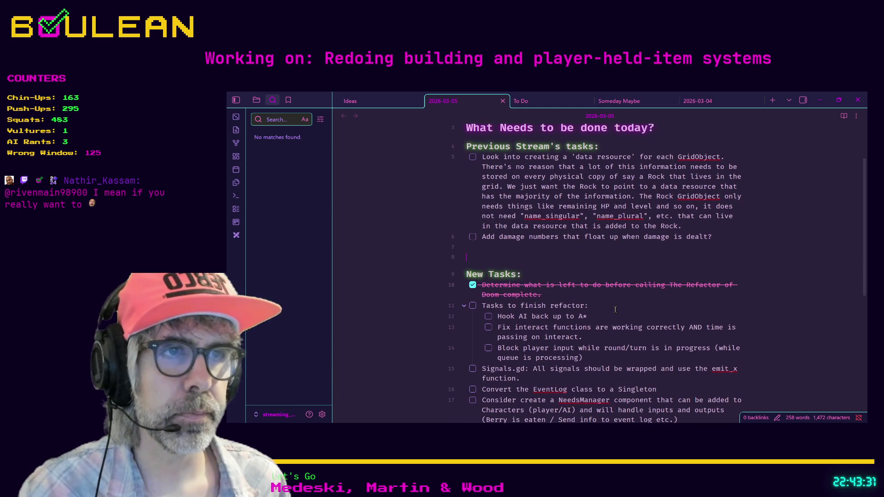
scroll(615, 310, "down", 2)
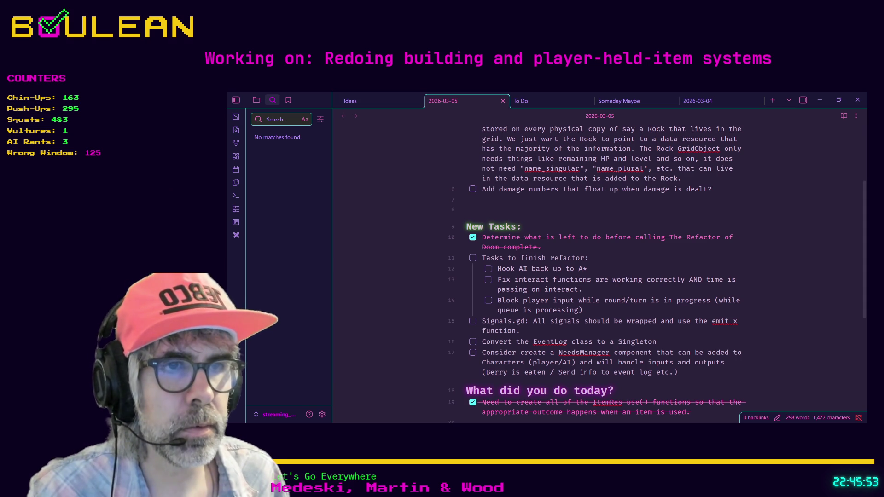
left_click(567, 332)
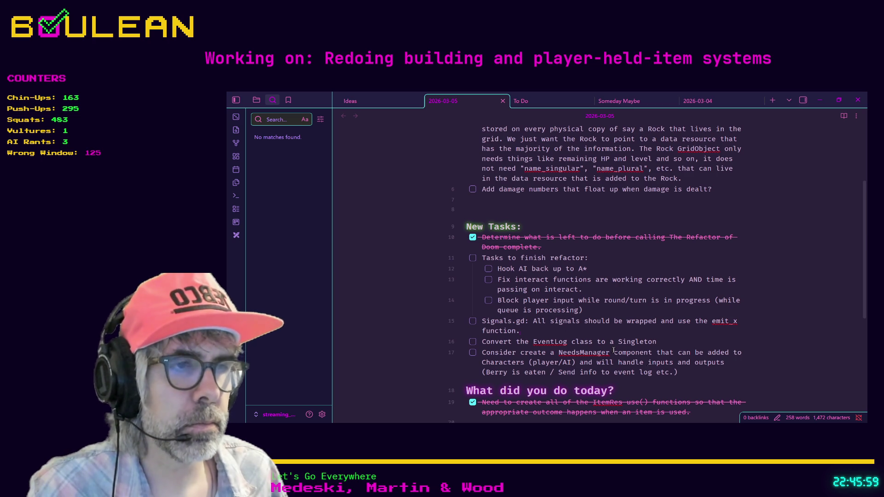
key("alt+Tab")
left_click(449, 219)
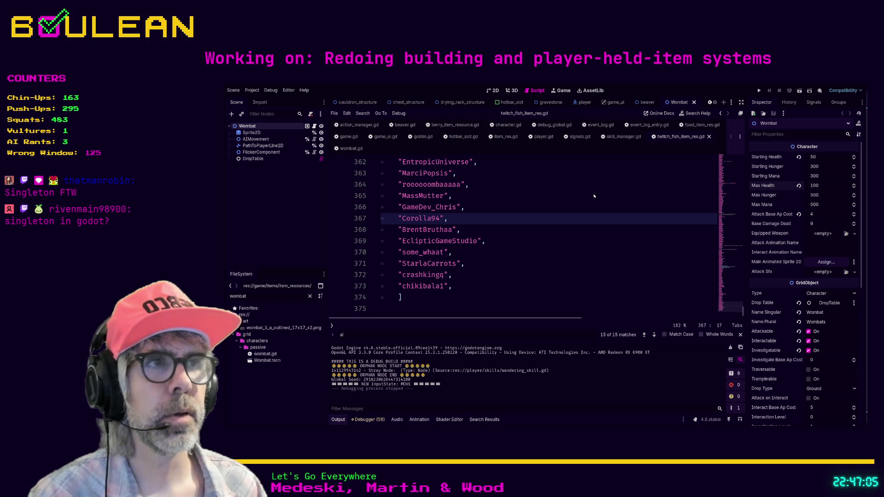
scroll(548, 227, "up", 4)
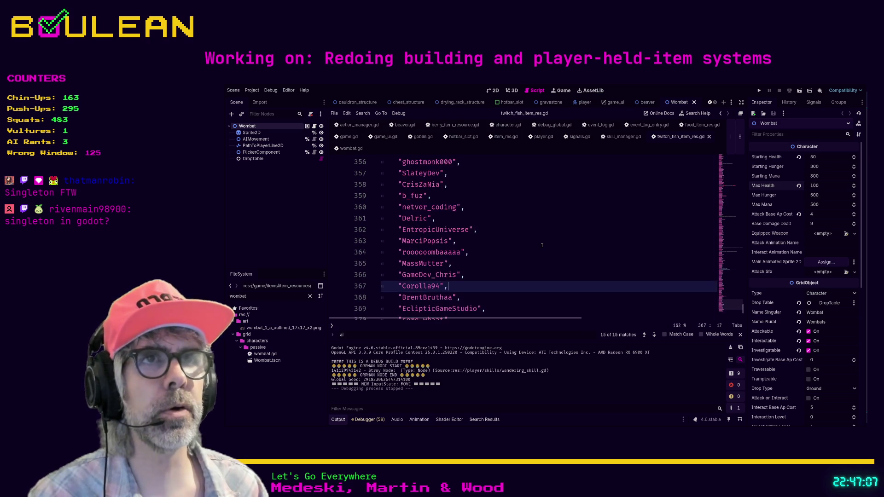
left_click(538, 246)
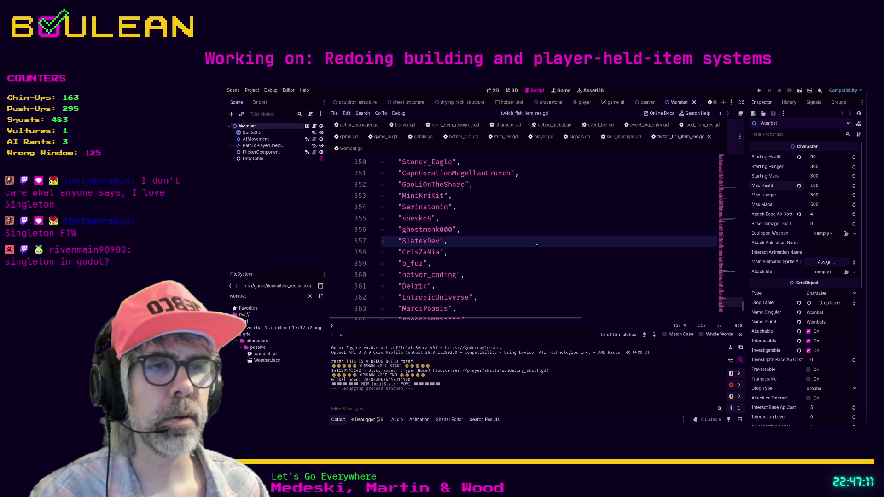
left_click(284, 296)
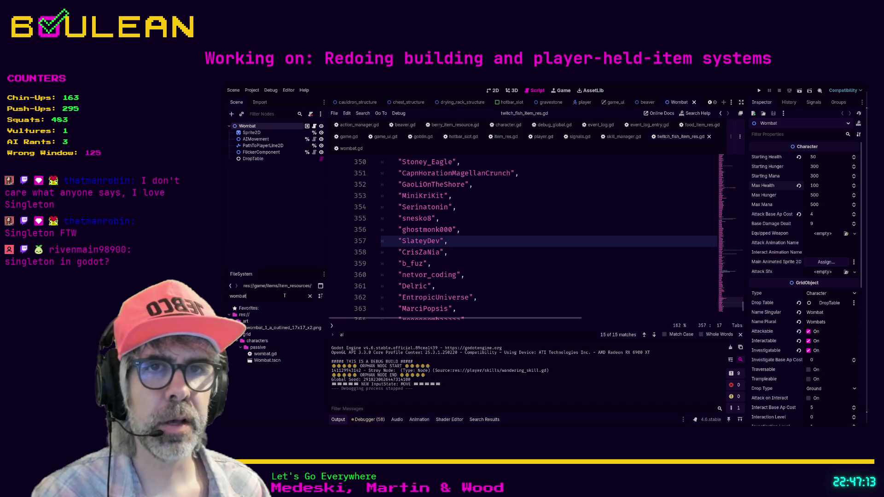
Filter the FileSystem for 'event' and open event_log.gd at the top of the script
type("event")
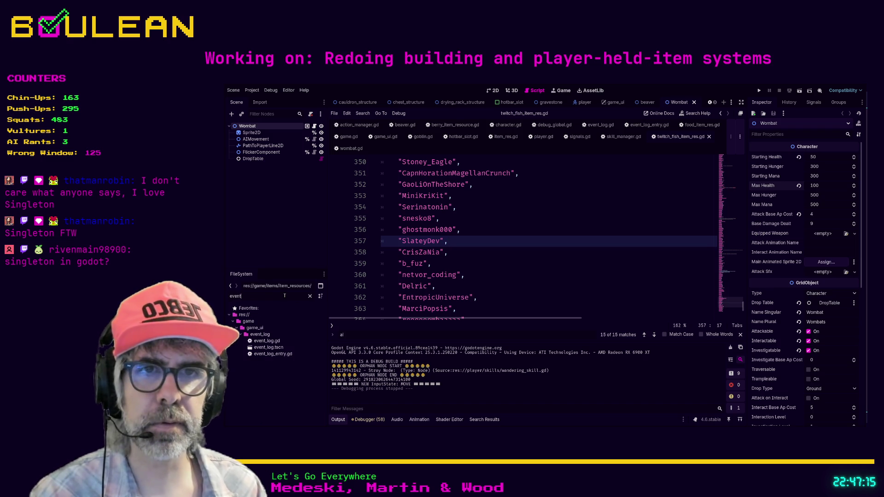
double_click(268, 342)
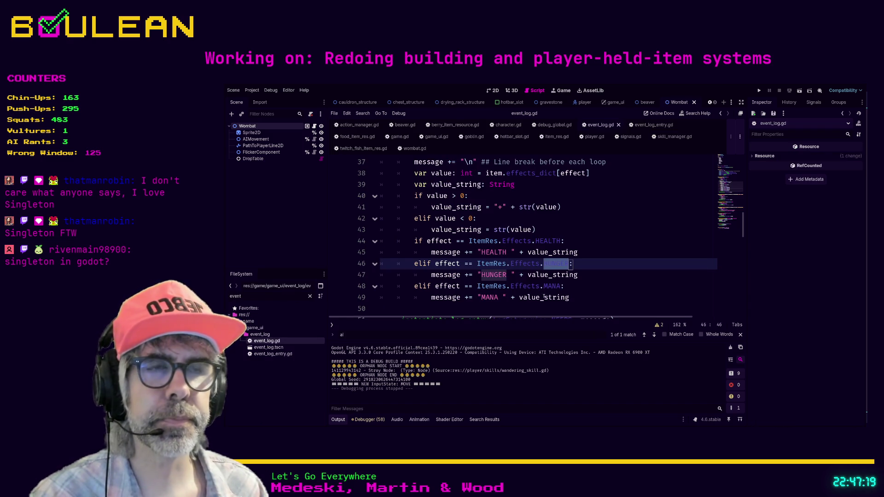
left_click_drag(742, 225, 740, 169)
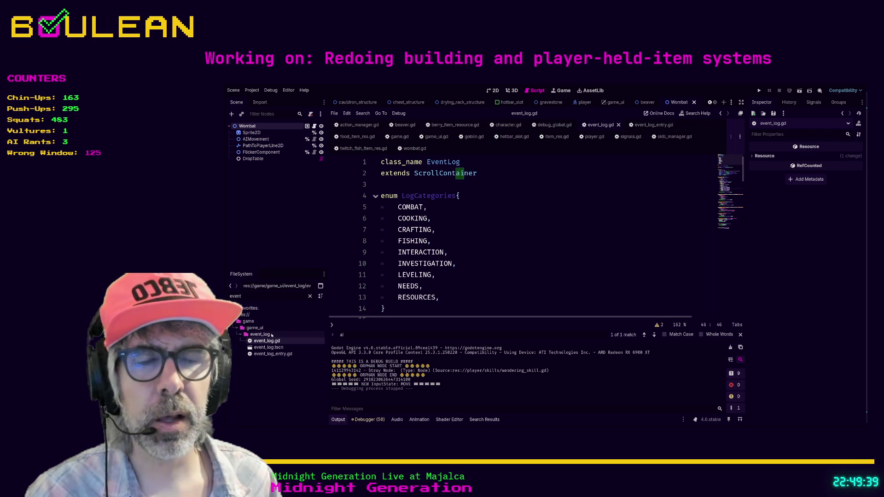
Filter the FileSystem for 'single' and select the singletons folder
left_click(273, 296)
type("single")
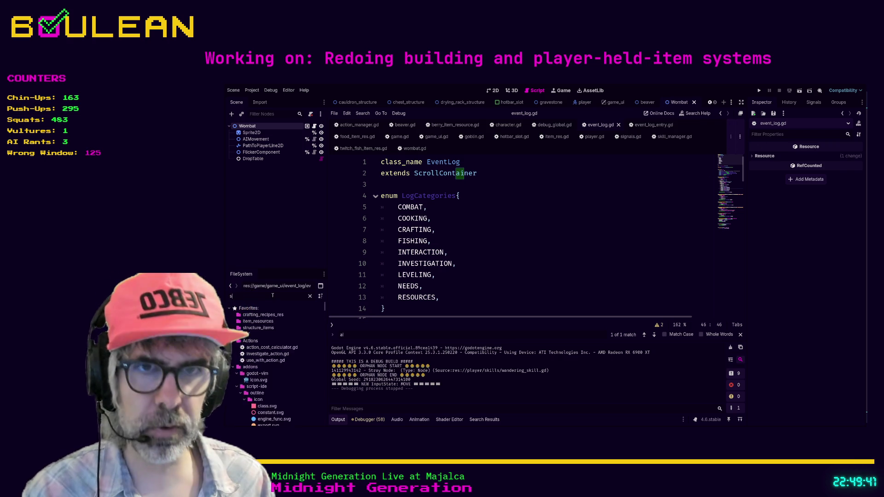
left_click(243, 321)
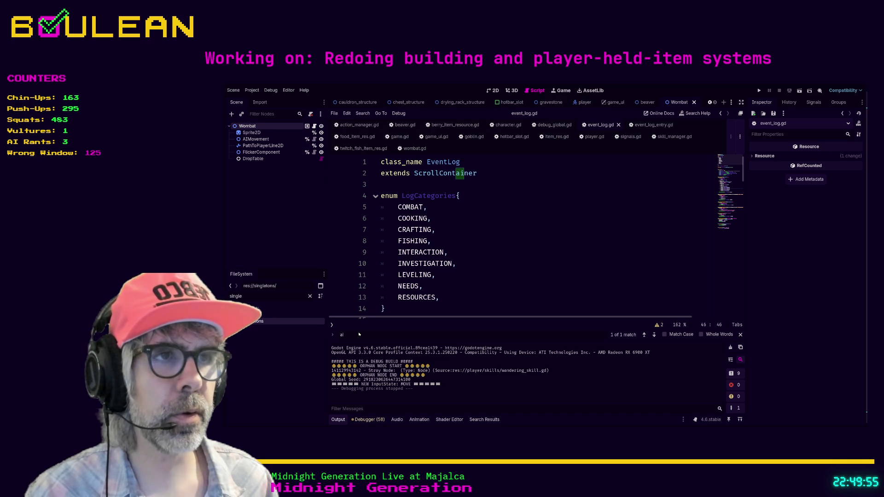
Create event_log_global.gd in the singletons folder, clear the file filter, and edit line 2
key("Return")
left_click(300, 322)
left_click(310, 297)
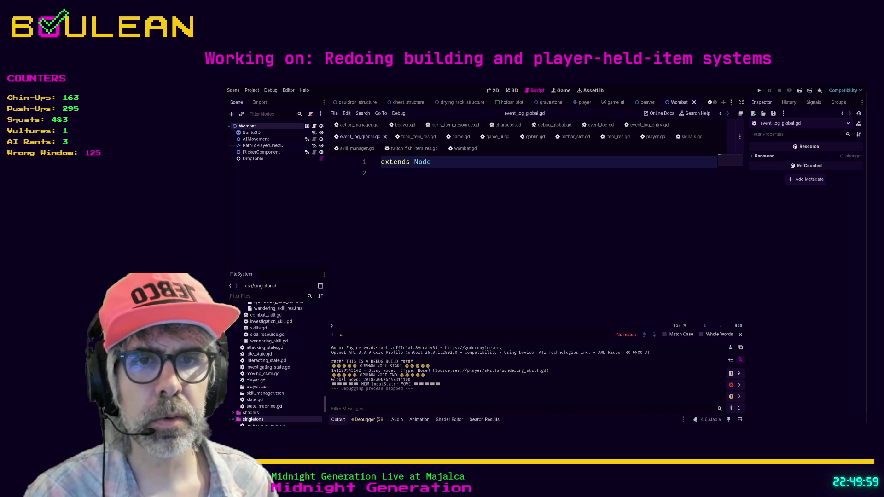
scroll(290, 355, "down", 5)
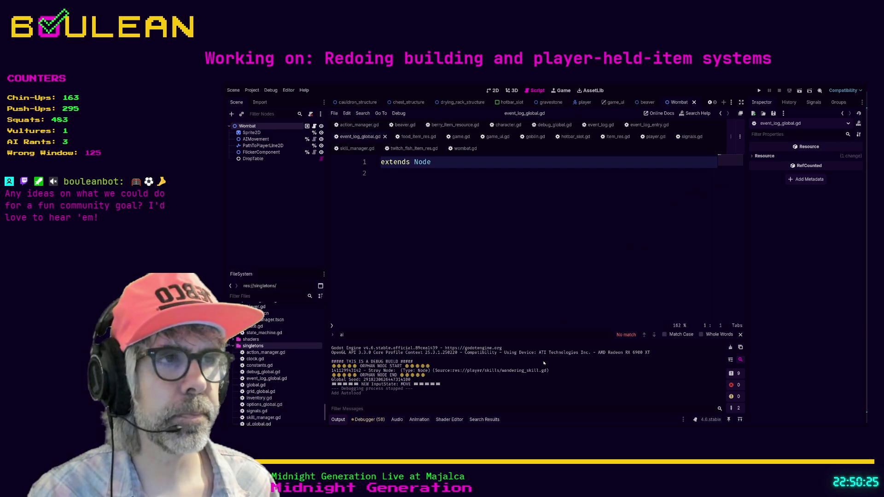
left_click(493, 248)
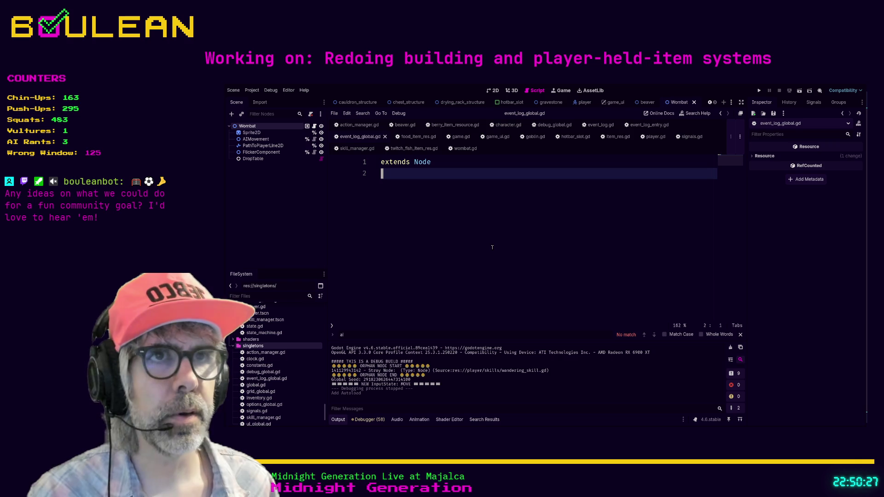
scroll(281, 382, "down", 2)
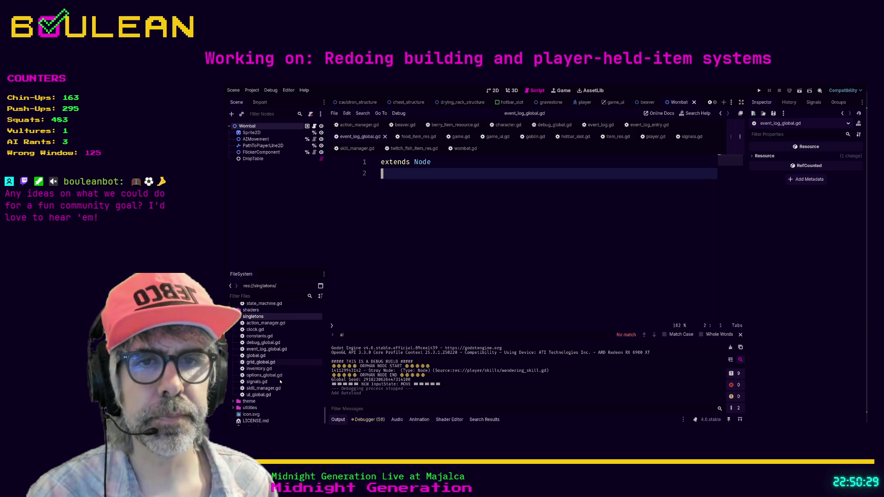
left_click(277, 351)
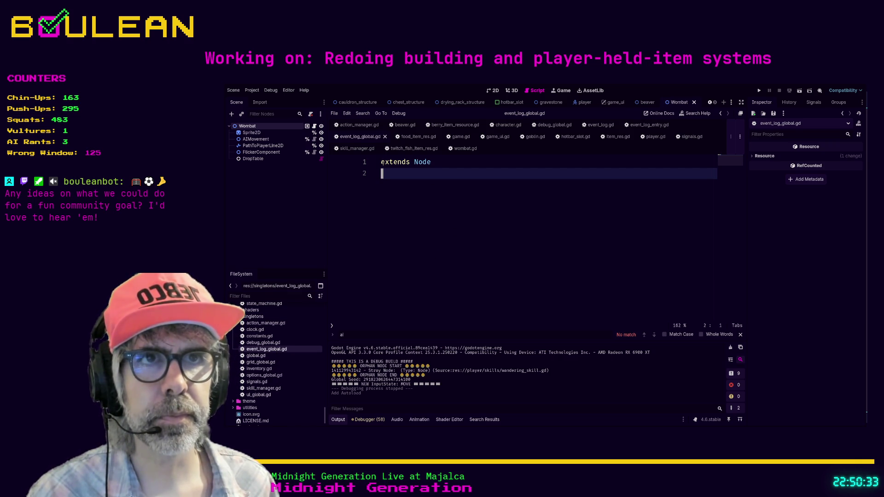
key("Up")
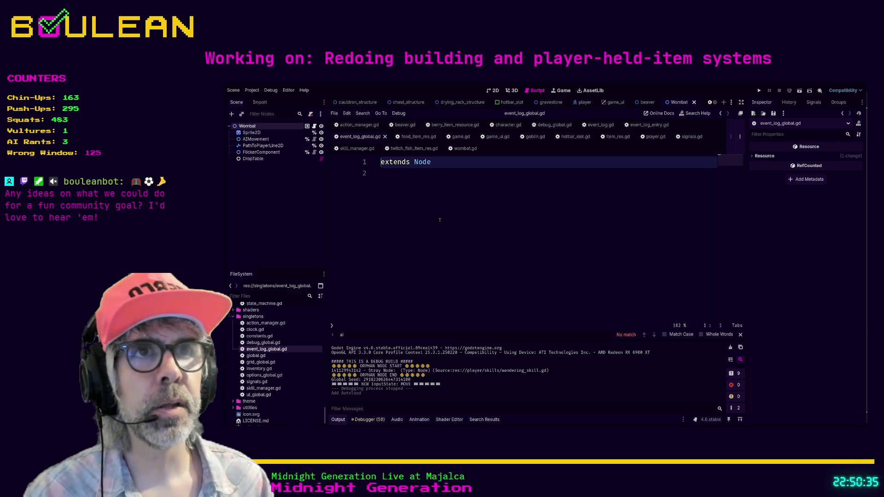
left_click(259, 395)
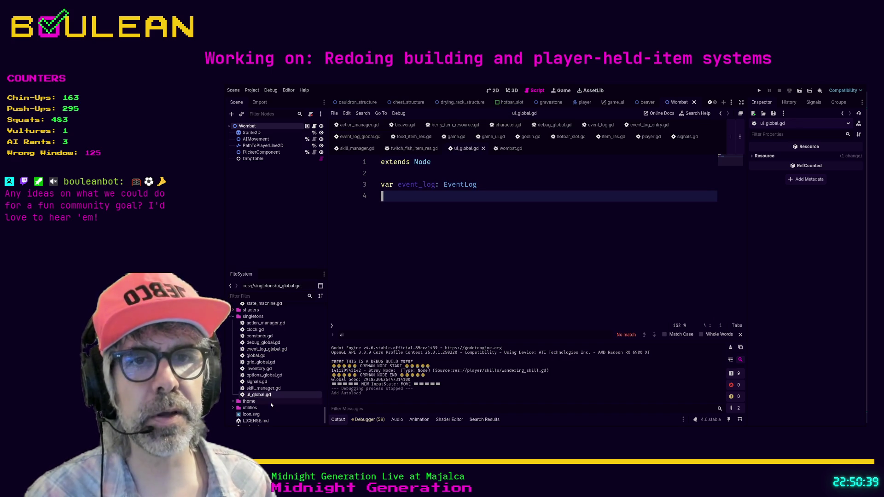
left_click(270, 389)
scroll(451, 267, "up", 12)
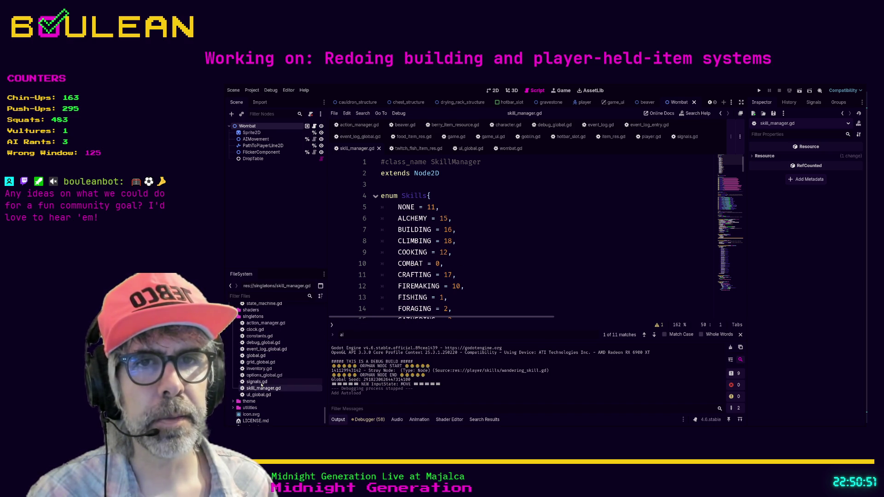
double_click(267, 349)
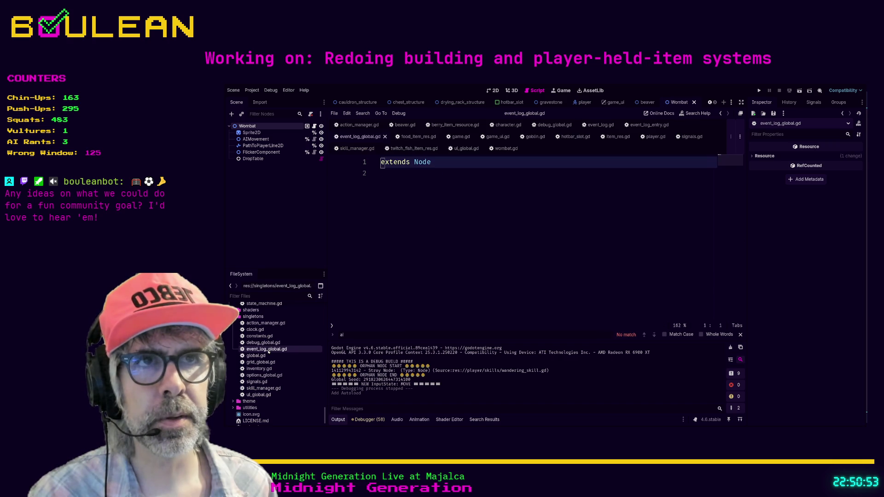
Add a '## EventLogGlobal' header line above extends Node, add blank lines below, and save
left_click(419, 215)
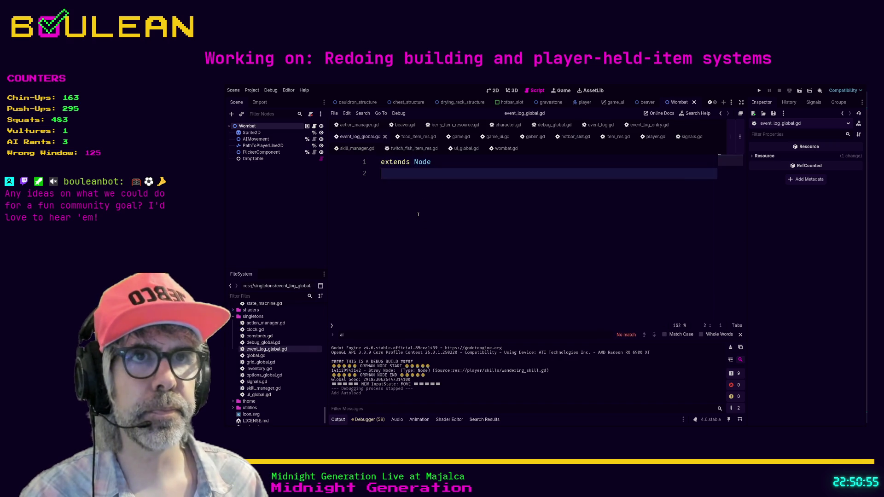
key("Up")
key("Return")
key("Up")
type("#")
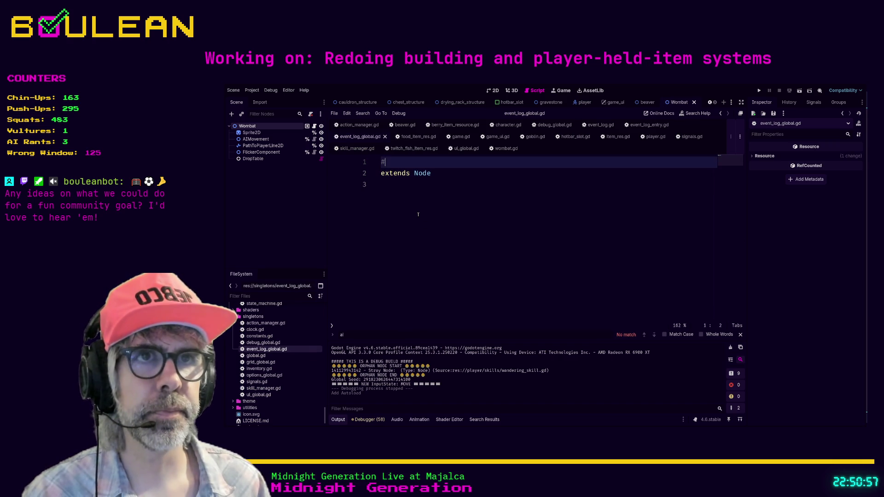
type("# EventLogGl")
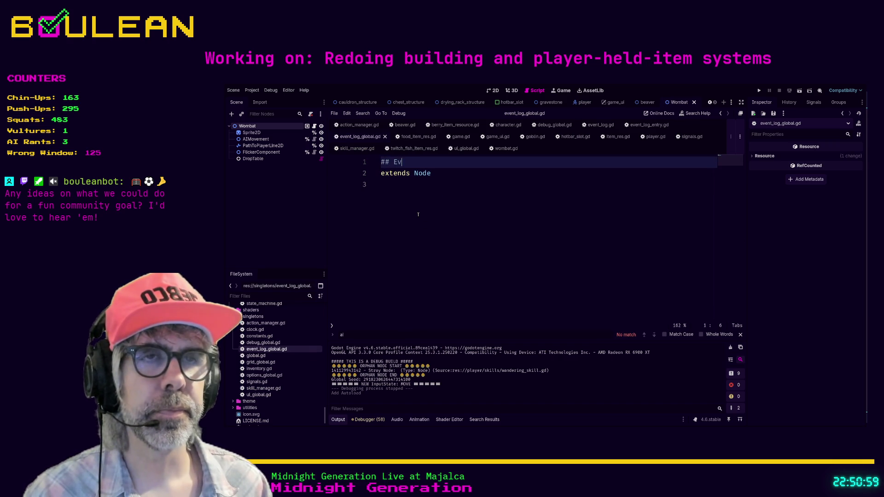
type("obal")
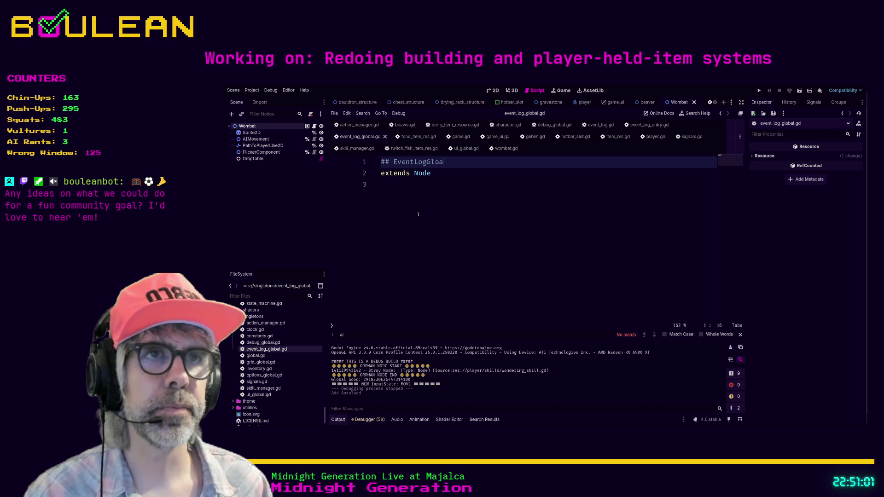
key("Down")
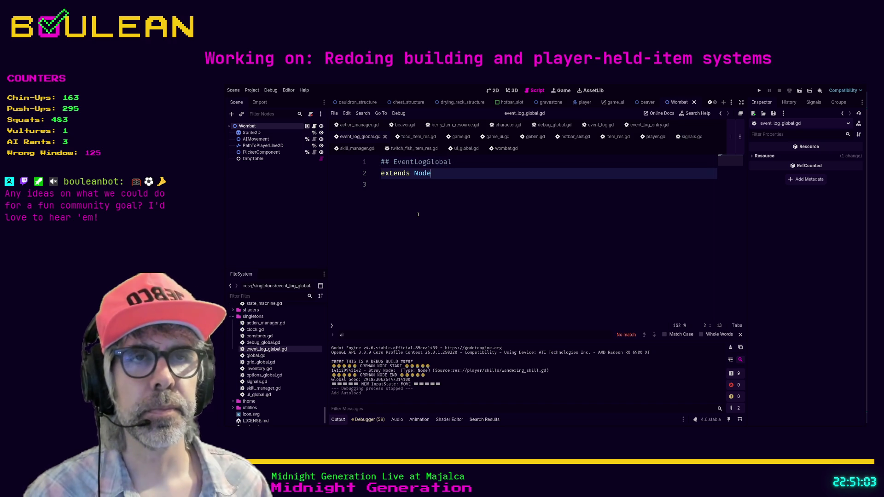
key("Return")
key("Return")
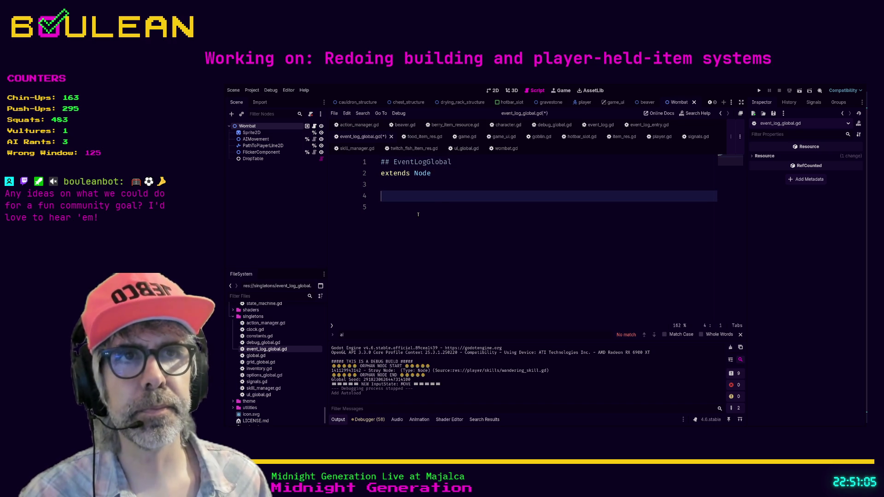
key("ctrl+s")
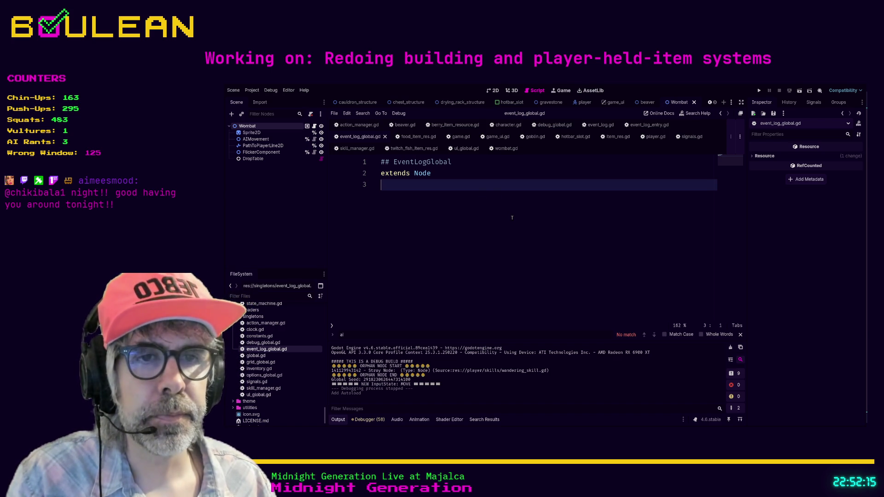
key("Return")
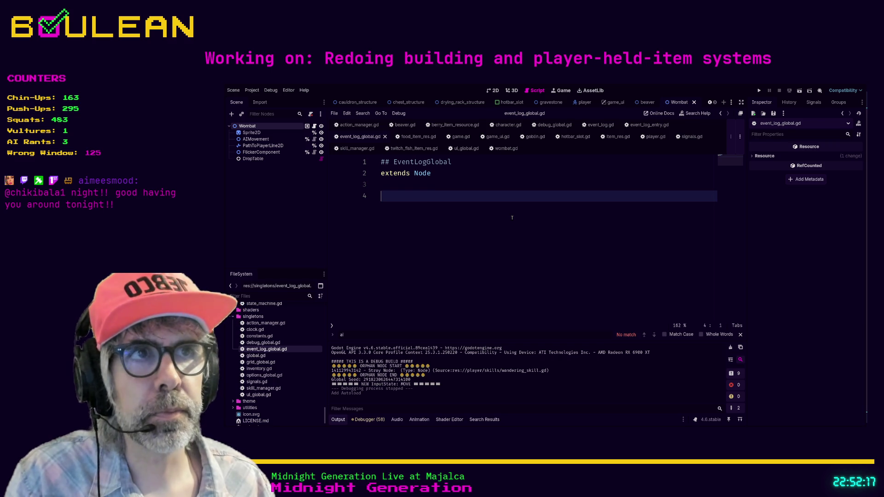
key("BackSpace")
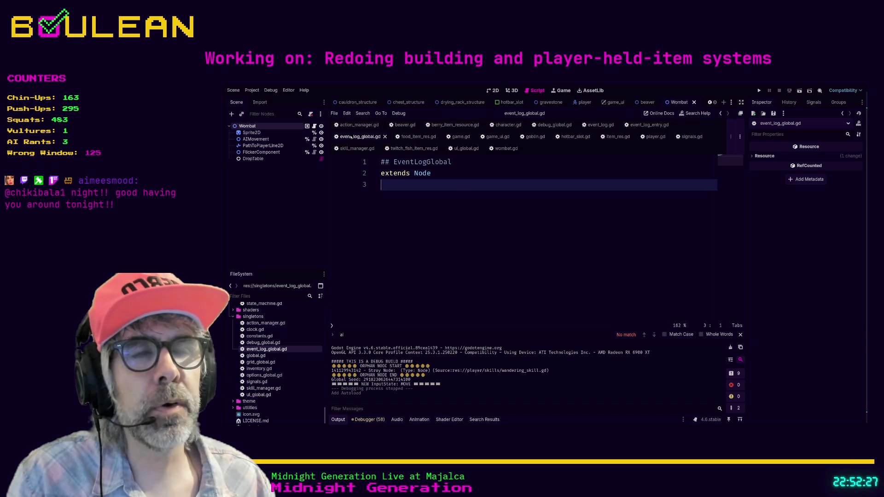
Close the food_item_res, goblin, hotbar_slot, item_res, player and twitch_fish_item_res scripts
left_click(426, 136)
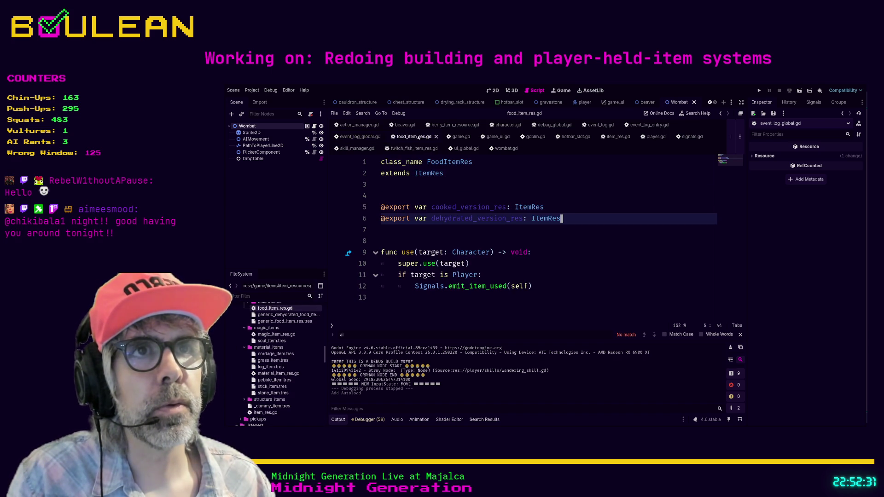
left_click(436, 136)
left_click(444, 138)
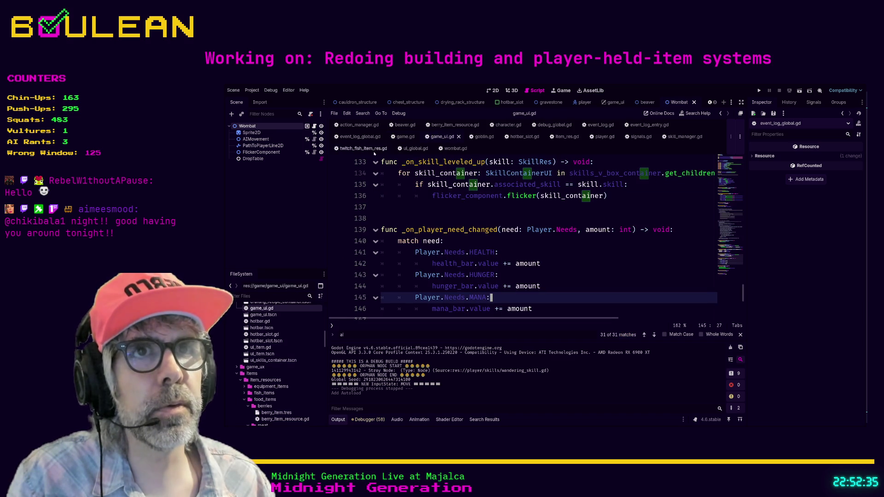
left_click(355, 138)
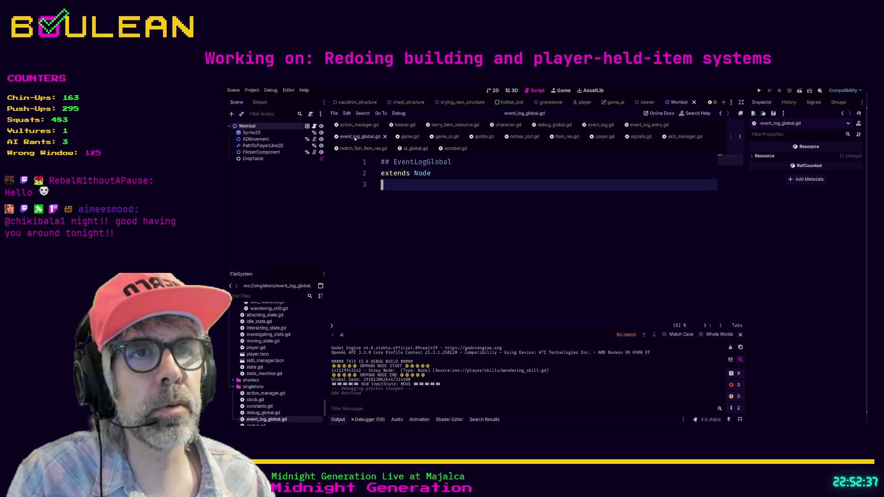
left_click(484, 137)
middle_click(485, 138)
left_click(486, 137)
middle_click(486, 138)
left_click(486, 137)
middle_click(486, 137)
left_click(487, 137)
middle_click(487, 137)
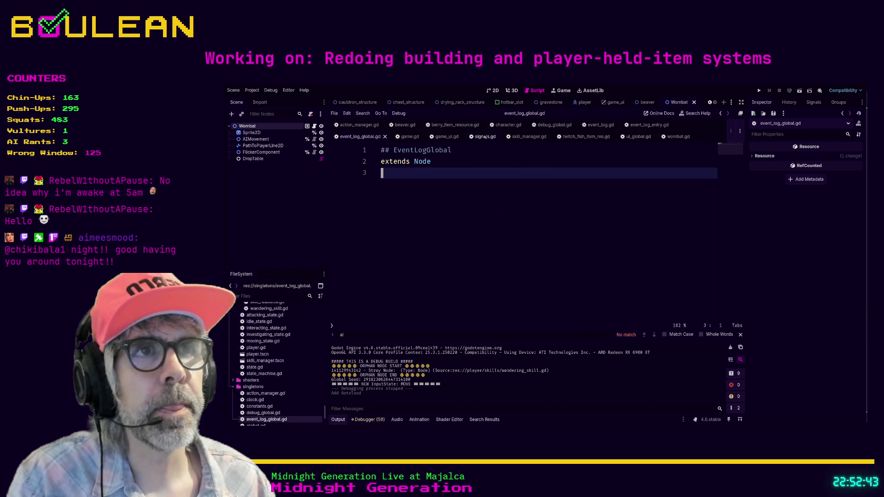
left_click(486, 137)
middle_click(486, 136)
Close ui_global, wombat, character, debug_global, berry, beaver, action_manager, game and game_ui scripts, showing event_log.gd
left_click(486, 137)
middle_click(486, 136)
left_click(485, 137)
middle_click(485, 137)
left_click(500, 125)
middle_click(500, 125)
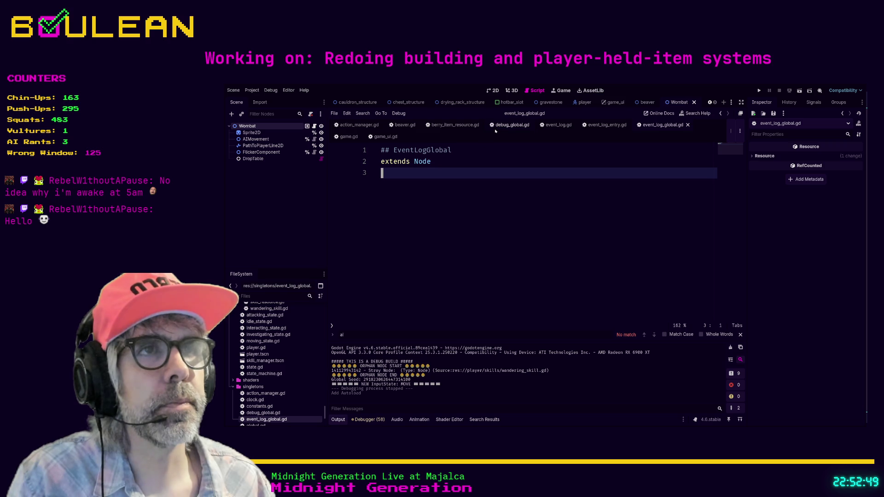
left_click(511, 127)
middle_click(510, 127)
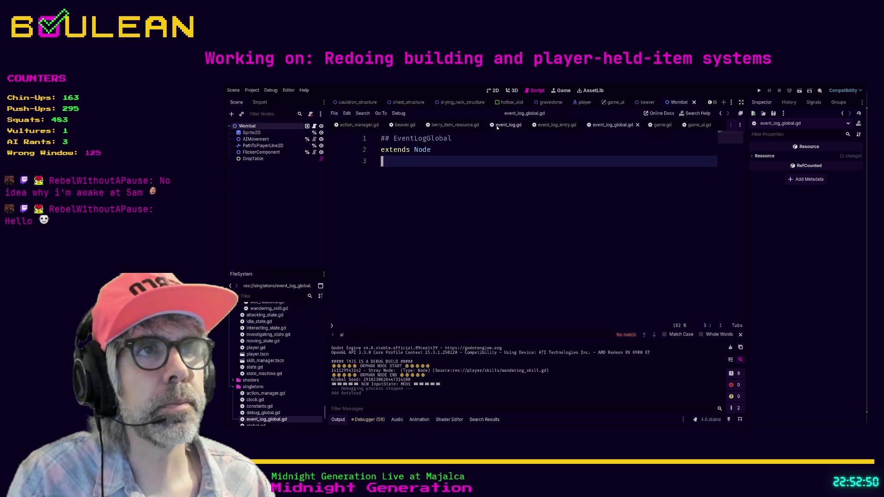
middle_click(454, 125)
middle_click(405, 126)
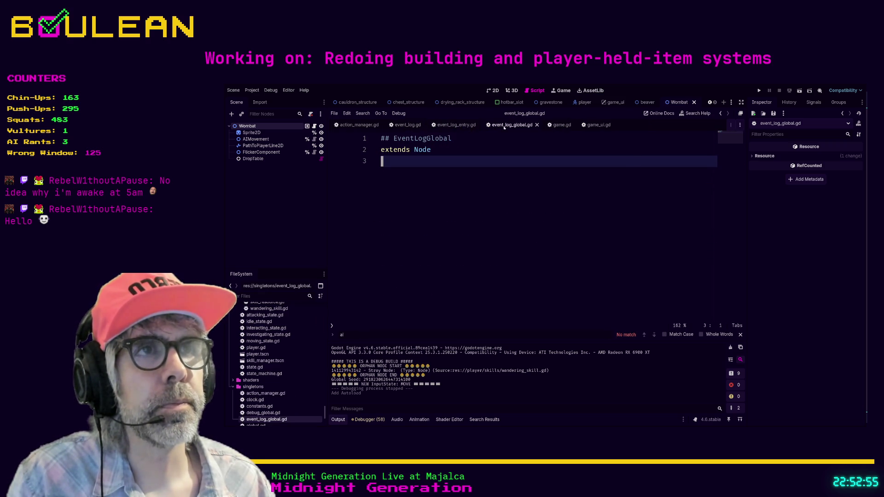
middle_click(357, 129)
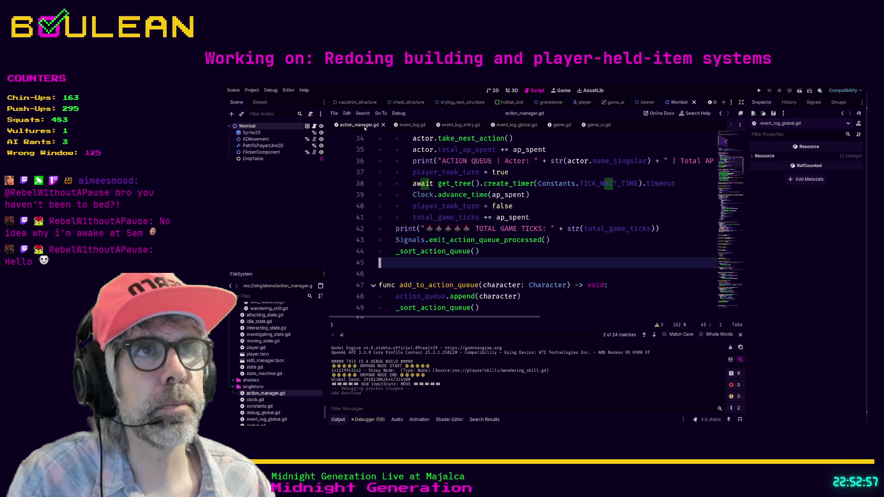
middle_click(499, 126)
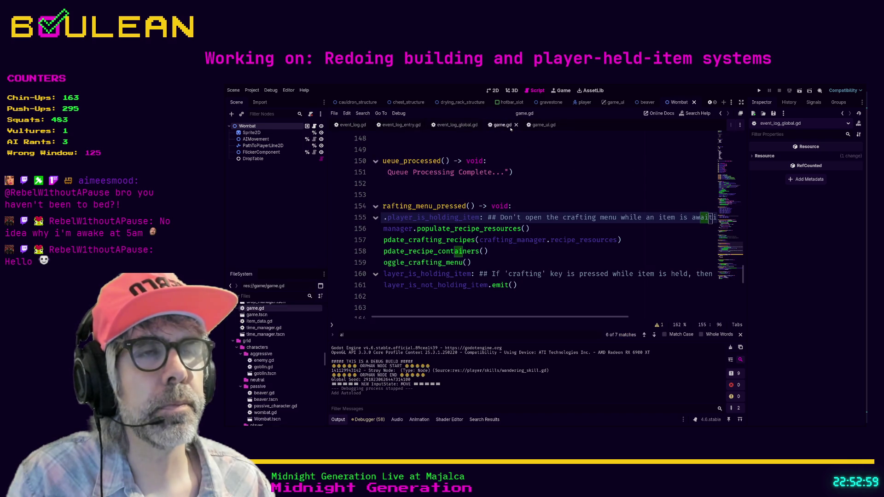
middle_click(508, 125)
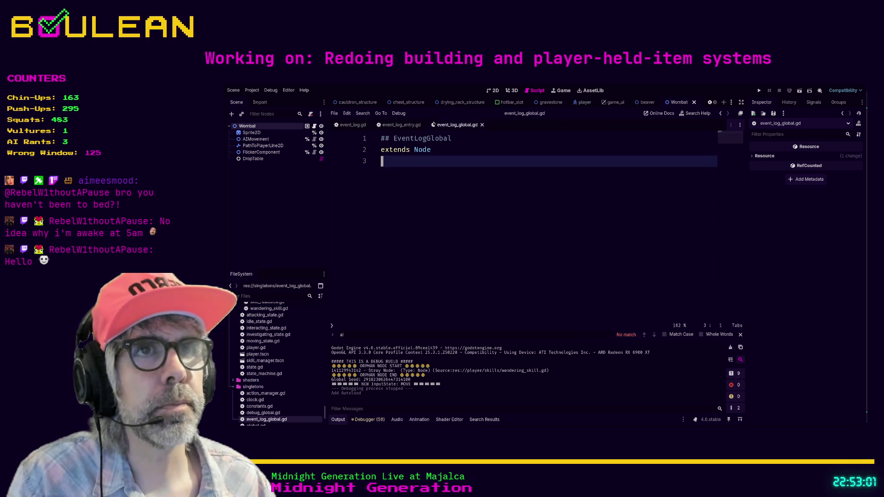
left_click(347, 125)
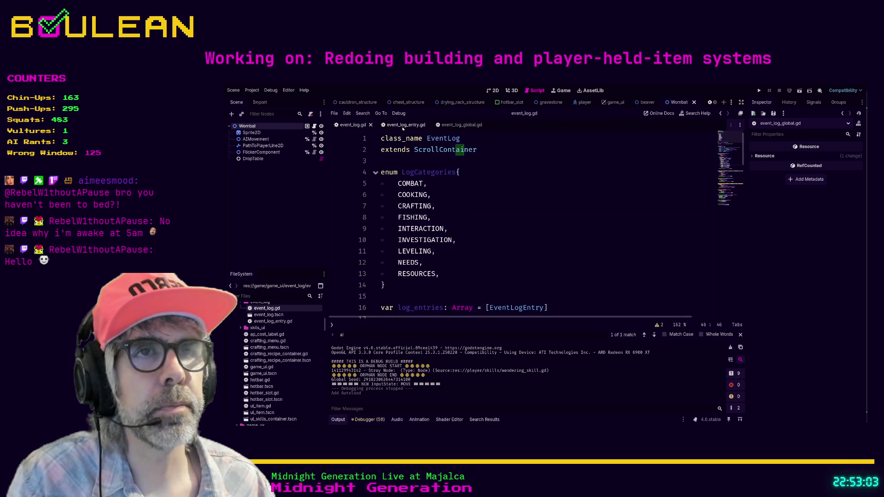
scroll(506, 196, "down", 4)
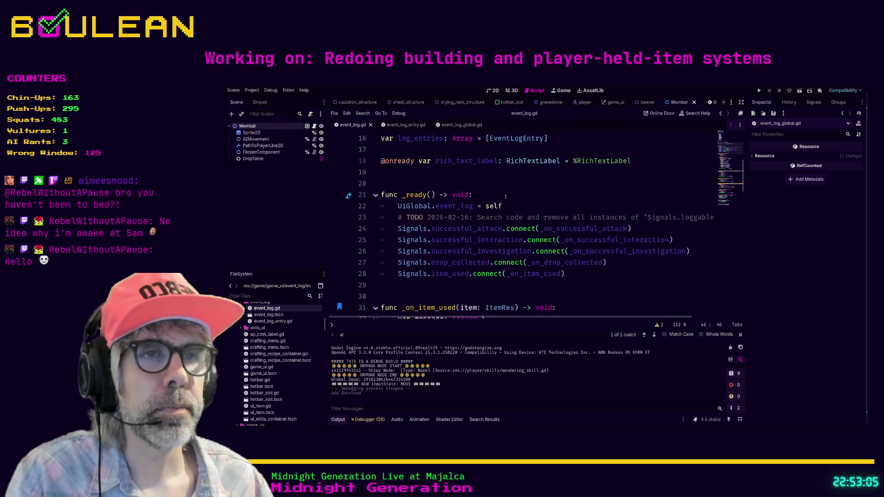
scroll(506, 197, "down", 4)
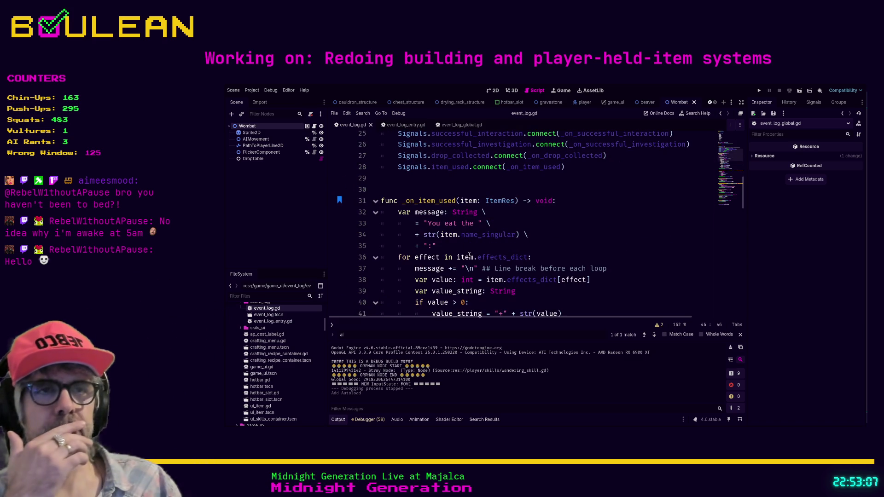
scroll(441, 236, "down", 1)
scroll(441, 236, "down", 1)
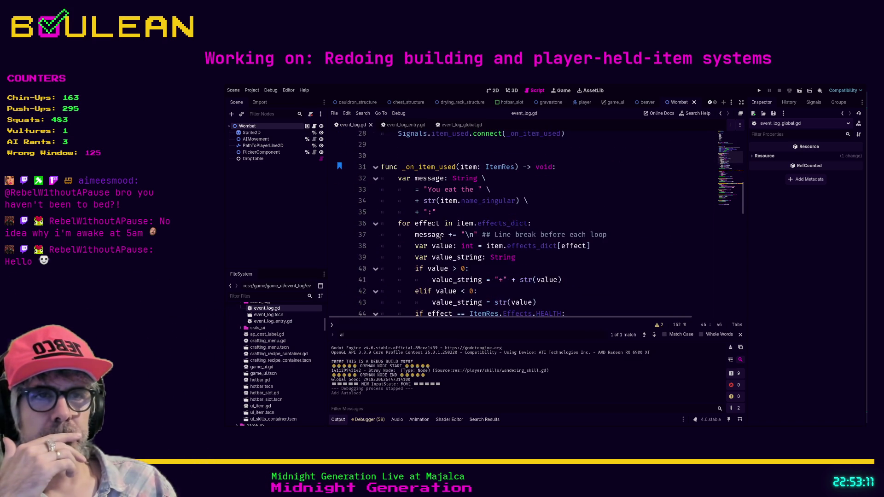
scroll(441, 238, "down", 1)
scroll(441, 238, "down", 3)
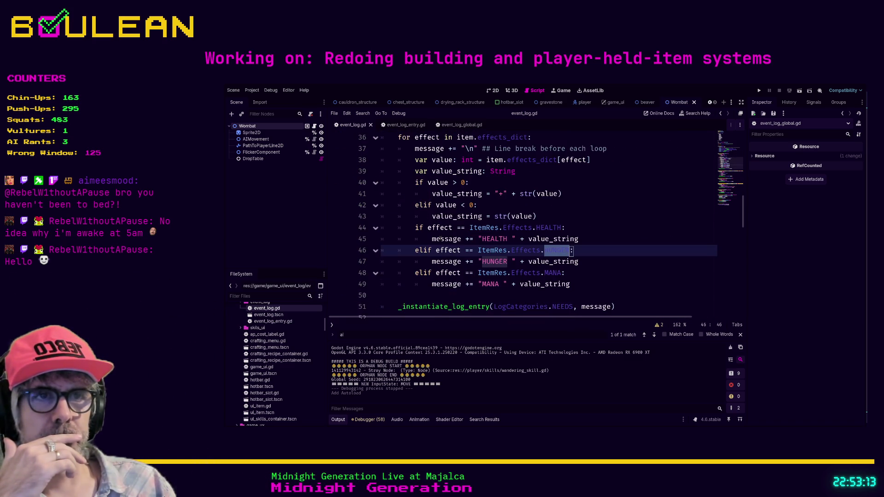
scroll(441, 239, "down", 5)
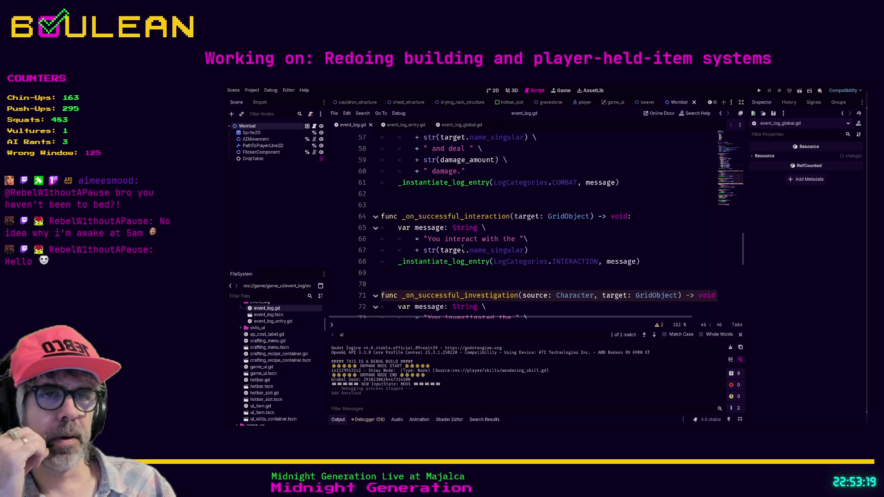
scroll(462, 249, "down", 2)
scroll(463, 248, "down", 2)
scroll(456, 246, "down", 2)
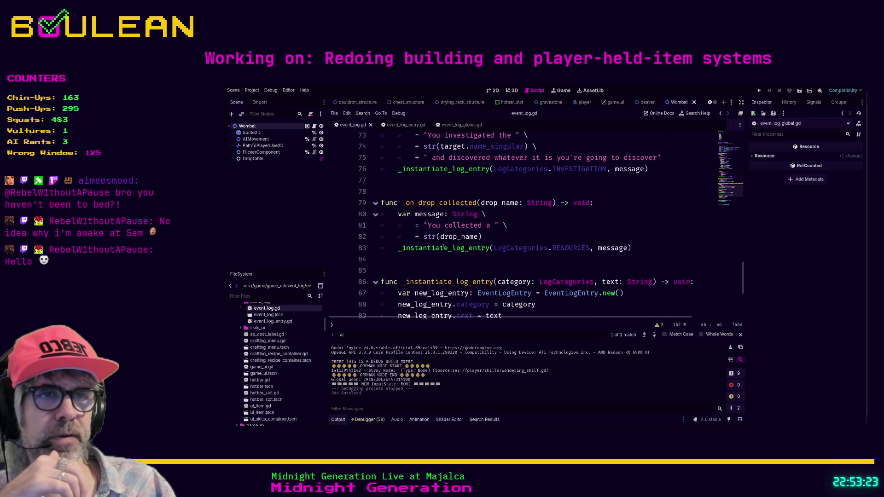
scroll(445, 246, "down", 2)
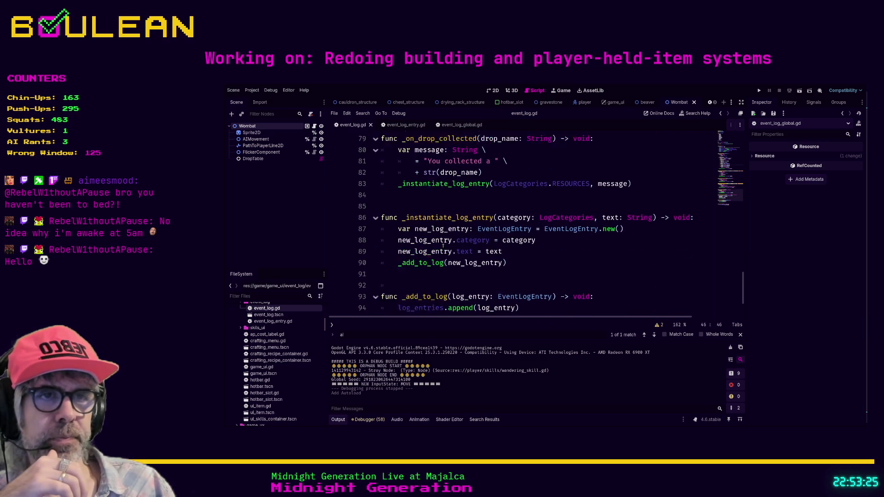
scroll(446, 245, "up", 7)
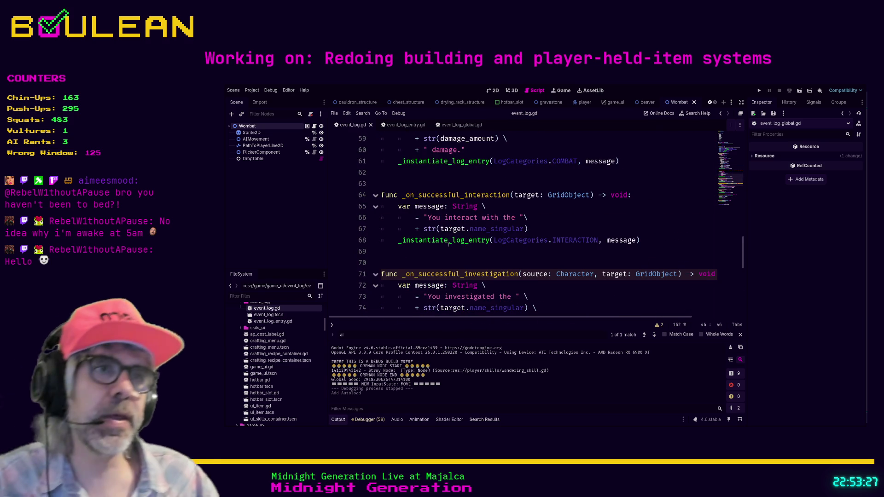
scroll(483, 231, "up", 2)
scroll(522, 218, "up", 2)
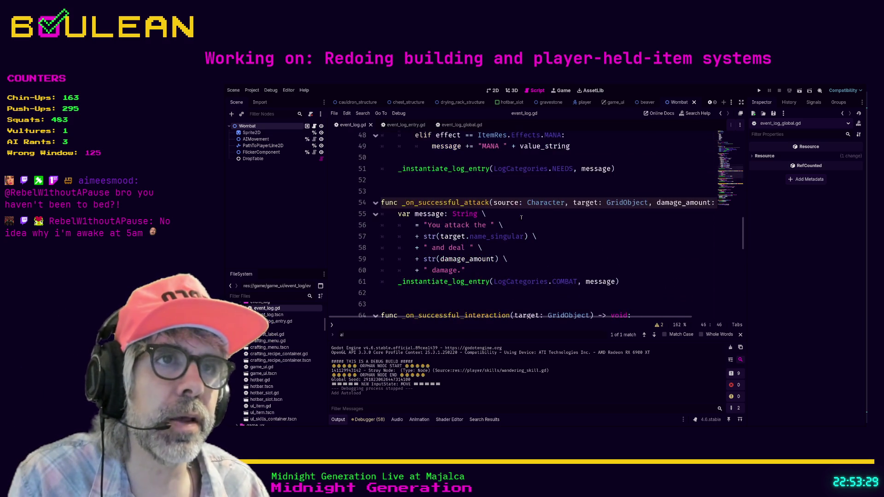
scroll(522, 217, "up", 1)
scroll(522, 217, "up", 4)
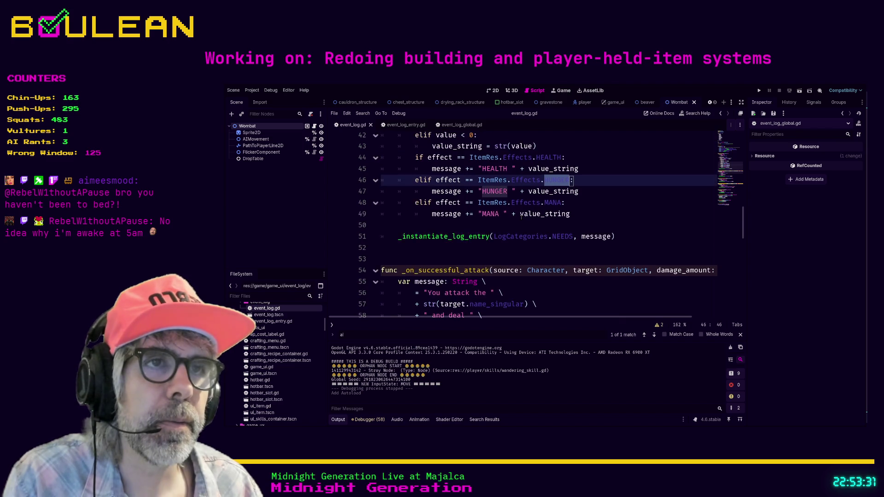
scroll(522, 217, "up", 2)
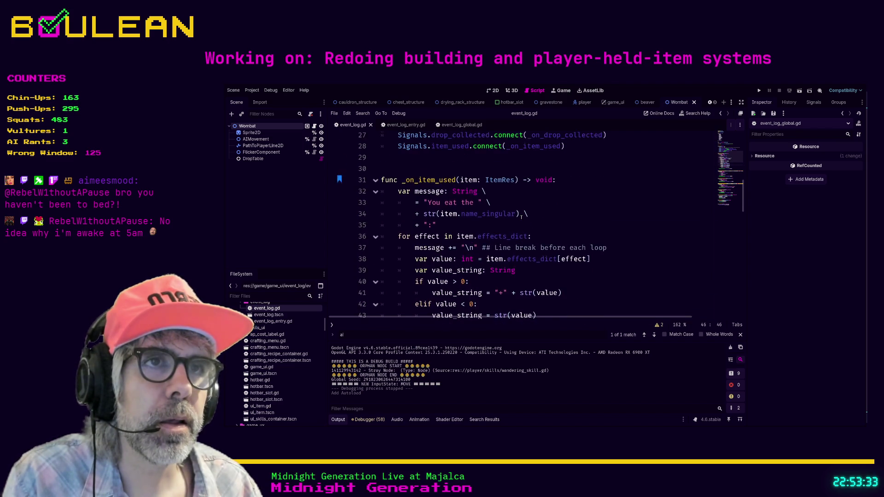
scroll(433, 199, "down", 1)
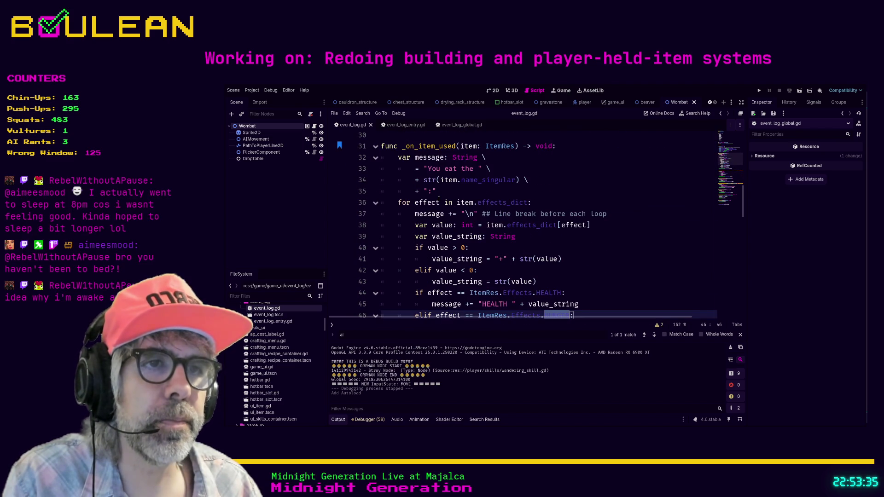
scroll(439, 199, "down", 1)
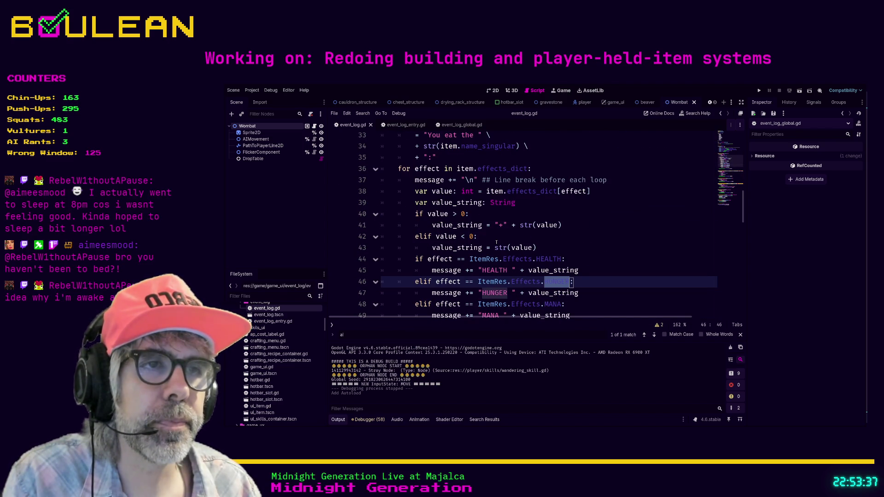
scroll(567, 256, "down", 1)
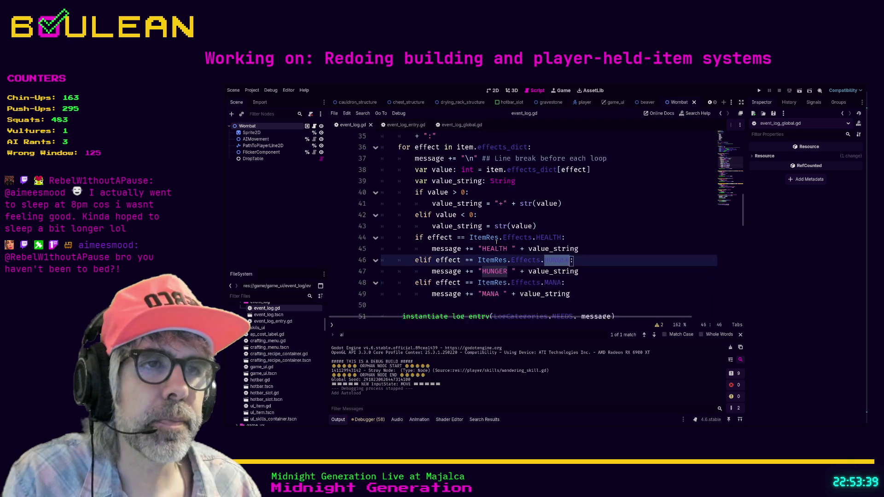
mouse_move(584, 281)
left_mouse_down()
mouse_move(484, 270)
mouse_move(415, 240)
mouse_move(387, 217)
mouse_move(382, 150)
left_mouse_up()
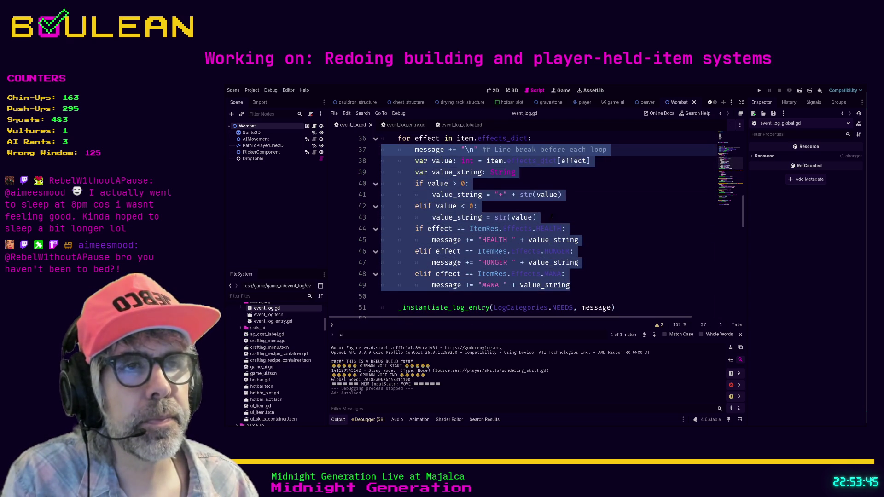
left_click(578, 222)
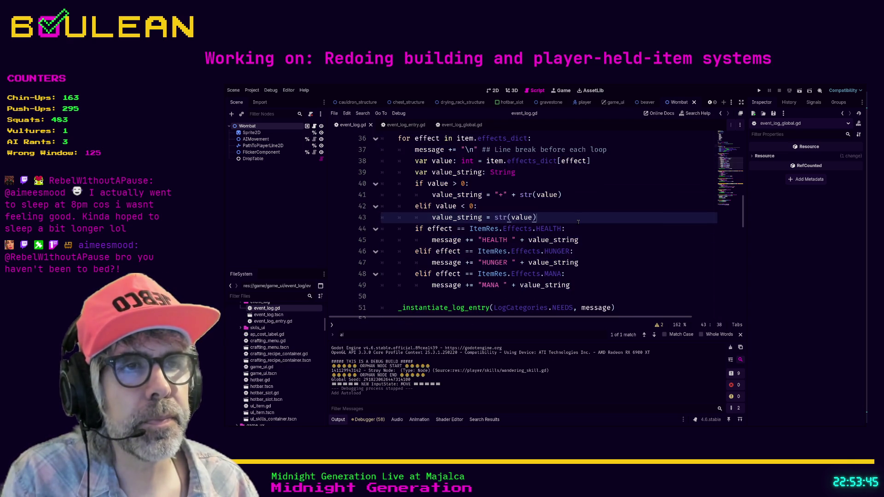
left_click(537, 240)
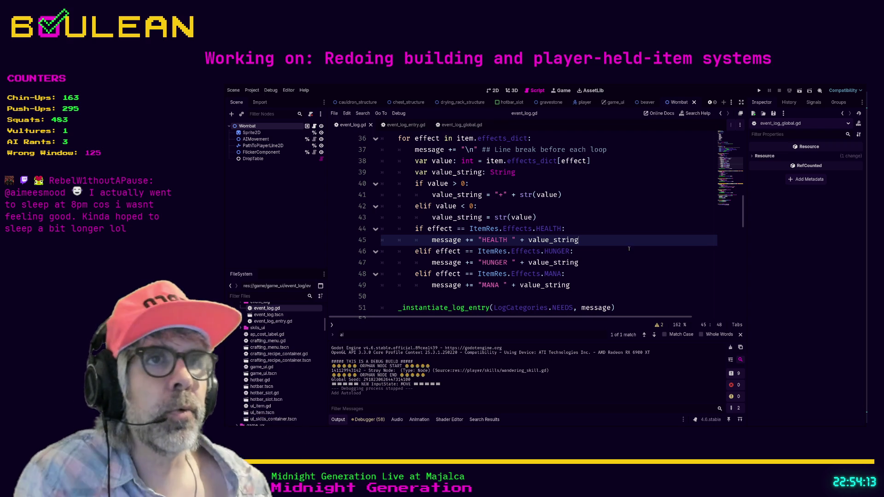
scroll(618, 240, "down", 1)
scroll(618, 240, "up", 4)
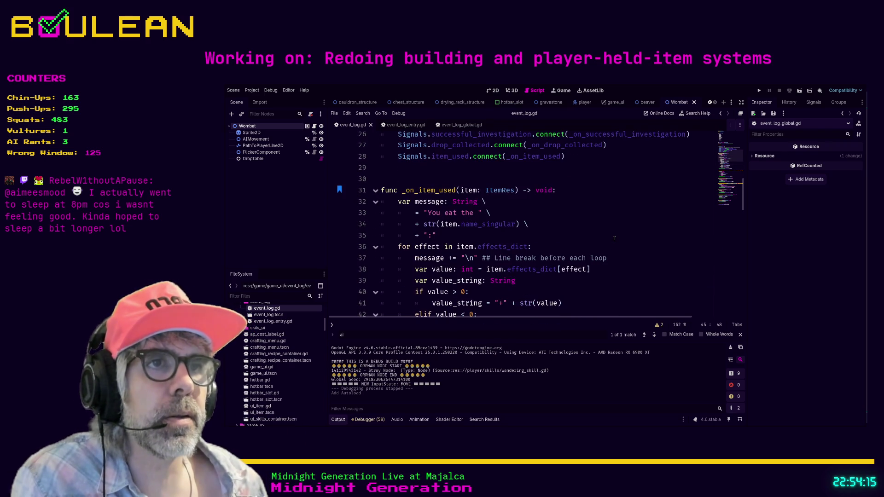
Check where item is used in _on_item_used, then delete blank line 50 before the log call
left_click(463, 193)
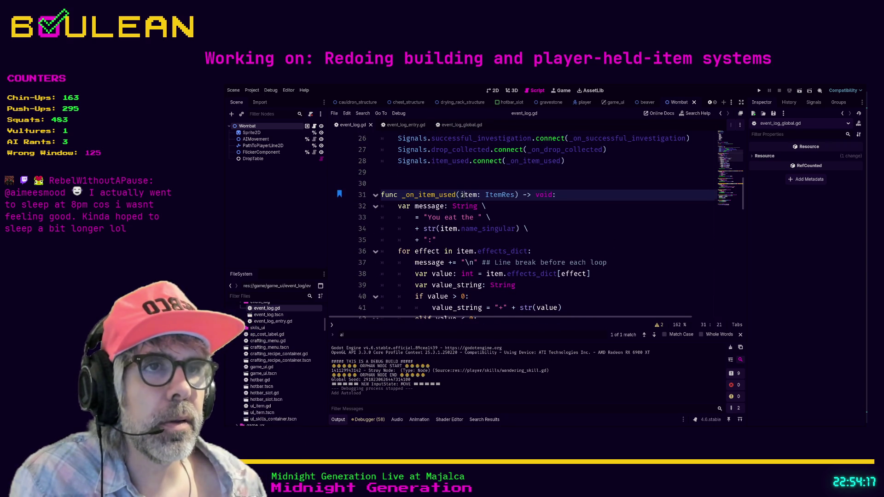
double_click(462, 195)
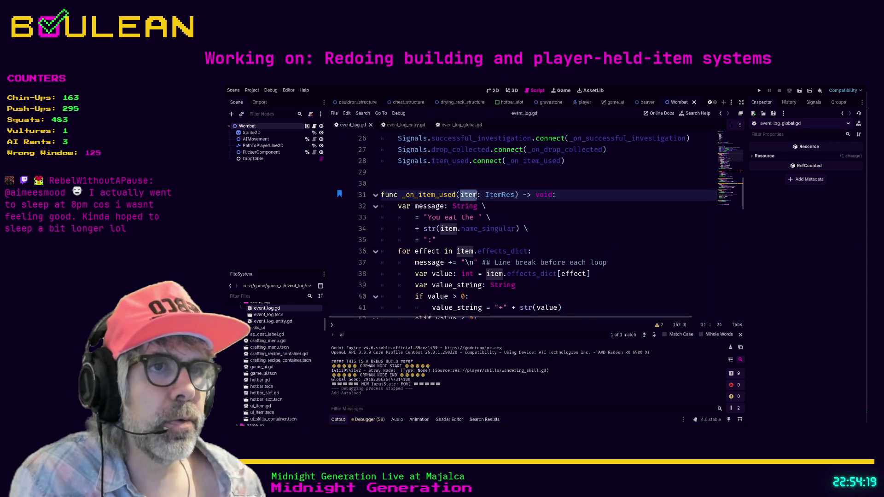
left_click(541, 222)
scroll(541, 222, "up", 1)
scroll(541, 222, "down", 2)
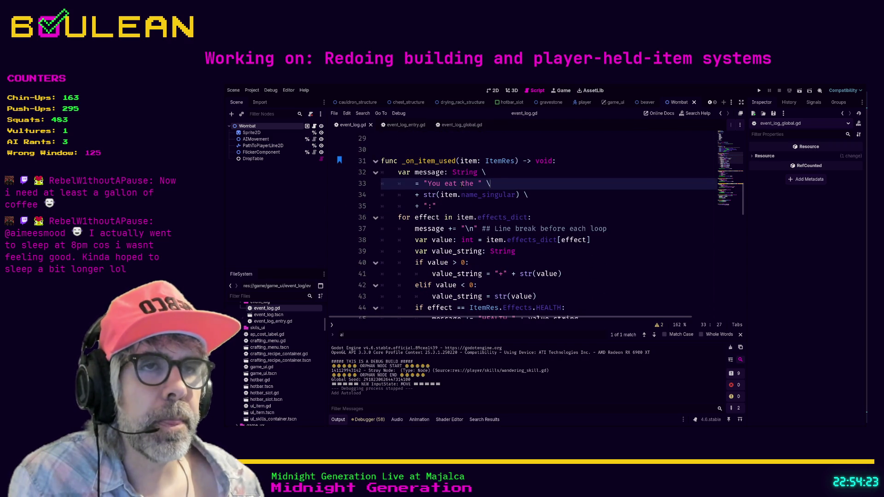
scroll(462, 183, "down", 3)
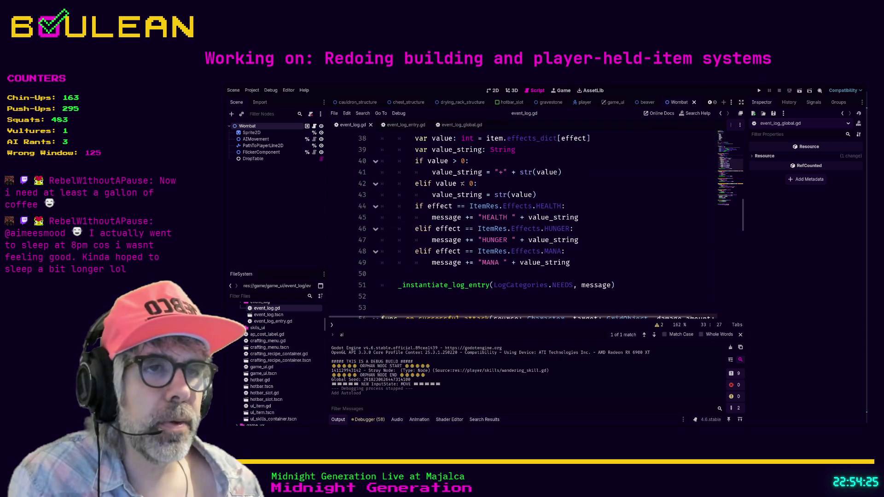
left_click(431, 274)
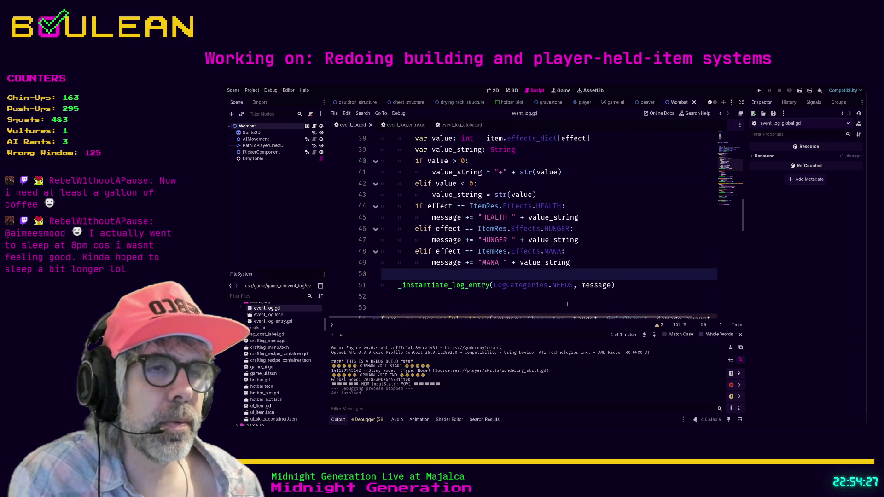
key("BackSpace")
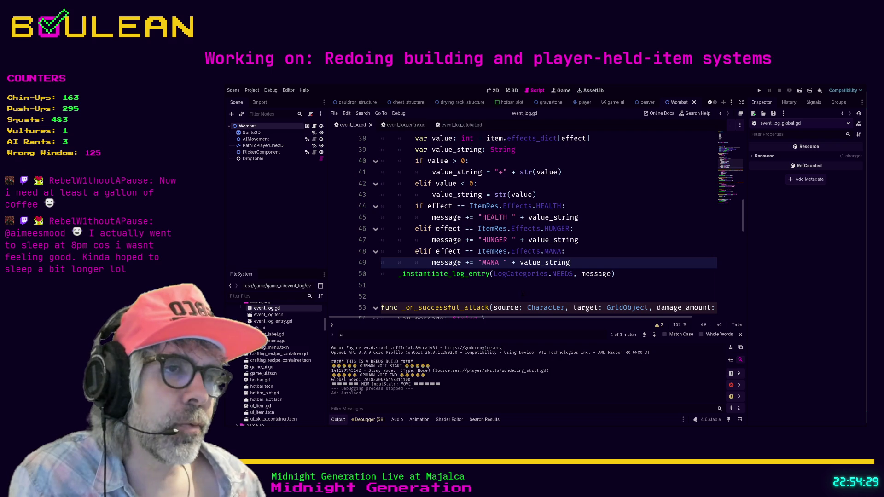
Review the rest of event_log.gd down to the _add_to_log call and back up
left_click(564, 297)
scroll(558, 279, "down", 2)
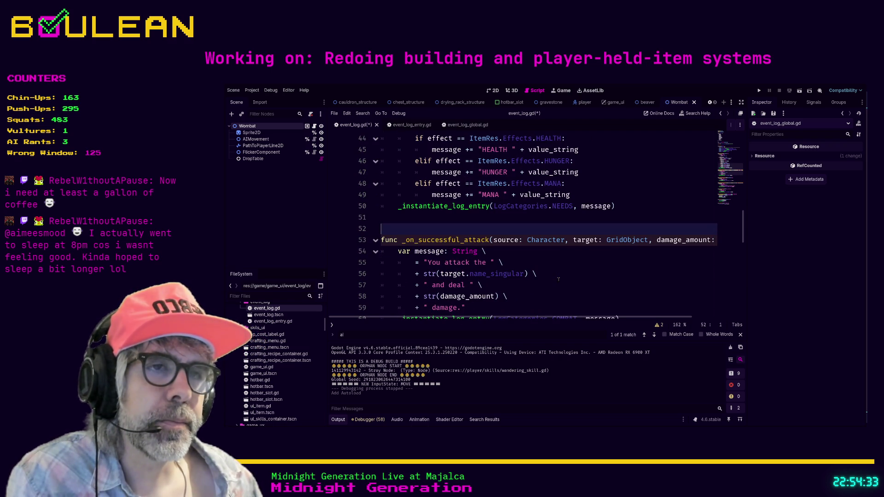
scroll(558, 279, "down", 2)
scroll(558, 279, "down", 4)
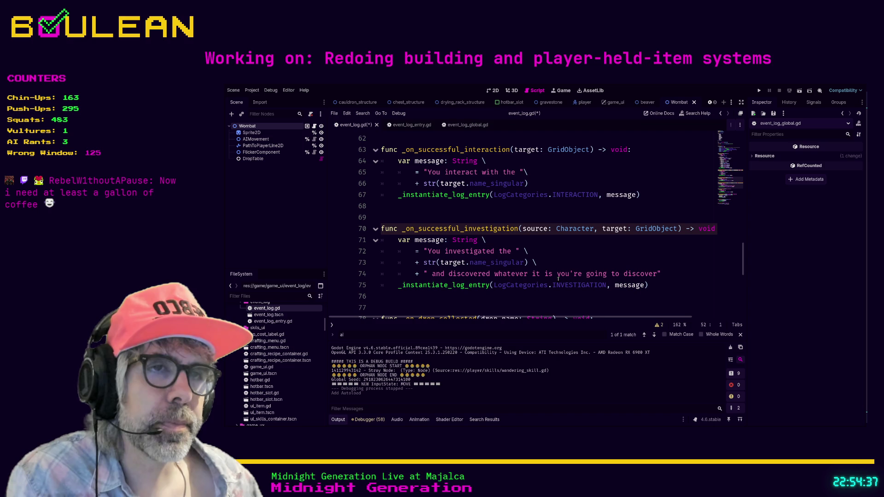
scroll(559, 280, "down", 1)
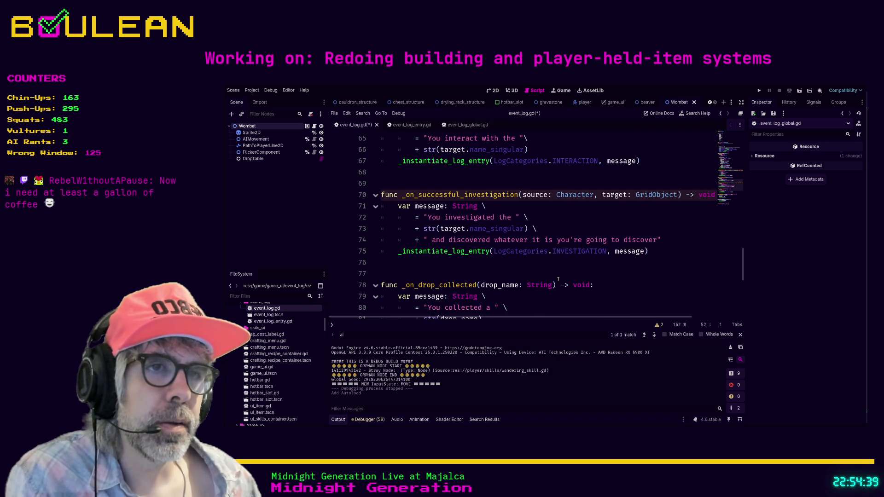
scroll(558, 280, "down", 3)
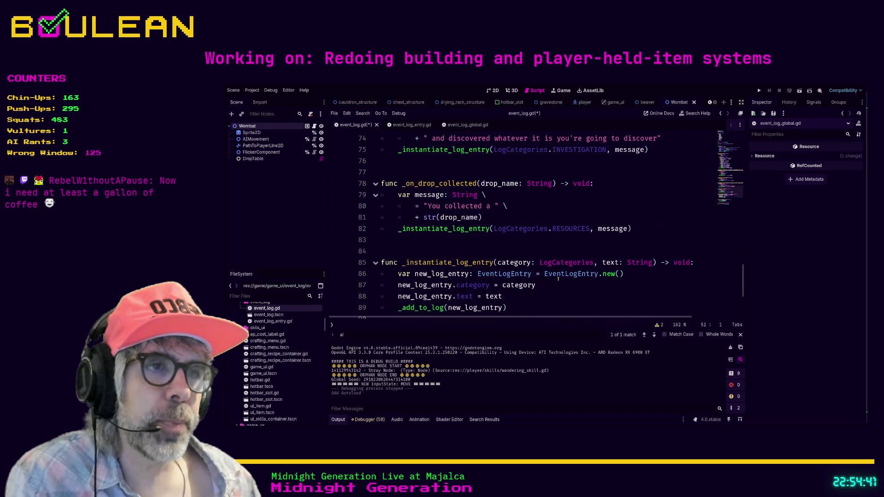
left_click(535, 307)
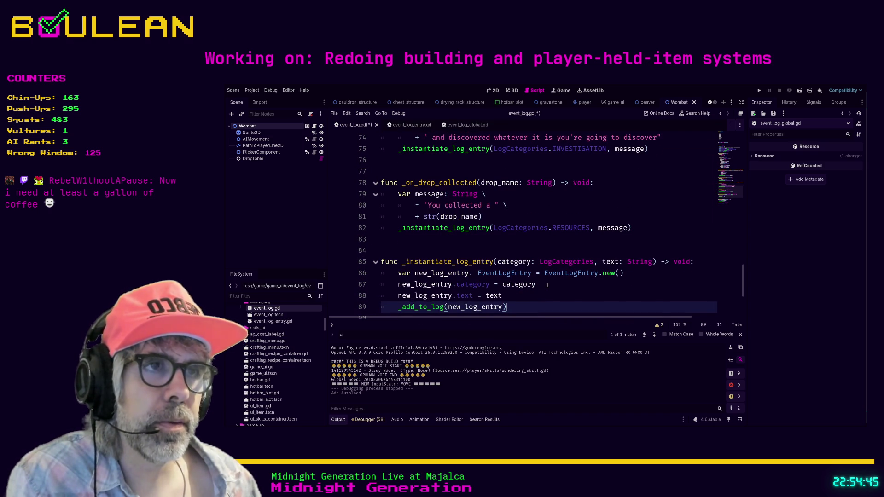
scroll(543, 290, "up", 9)
scroll(547, 285, "up", 9)
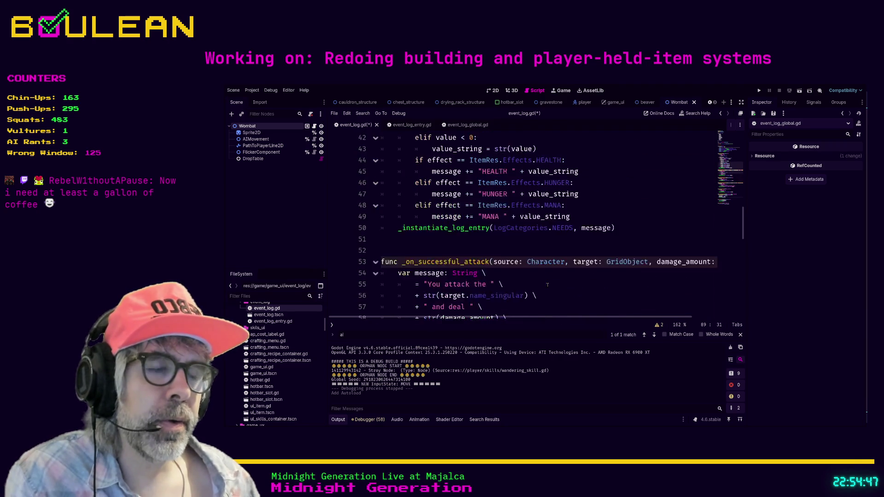
scroll(548, 285, "up", 2)
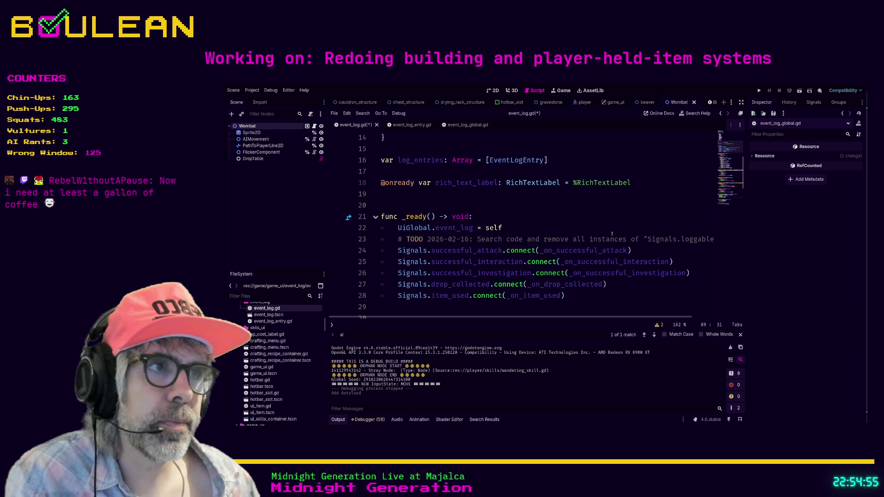
Search the project for 'signals.loggable_events' from _ready, confirming 0 matches remain
left_click(571, 228)
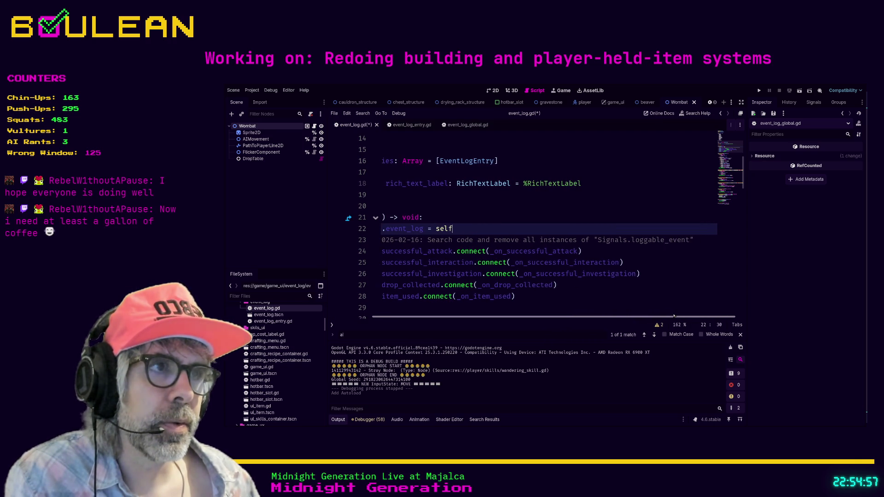
left_click(570, 223)
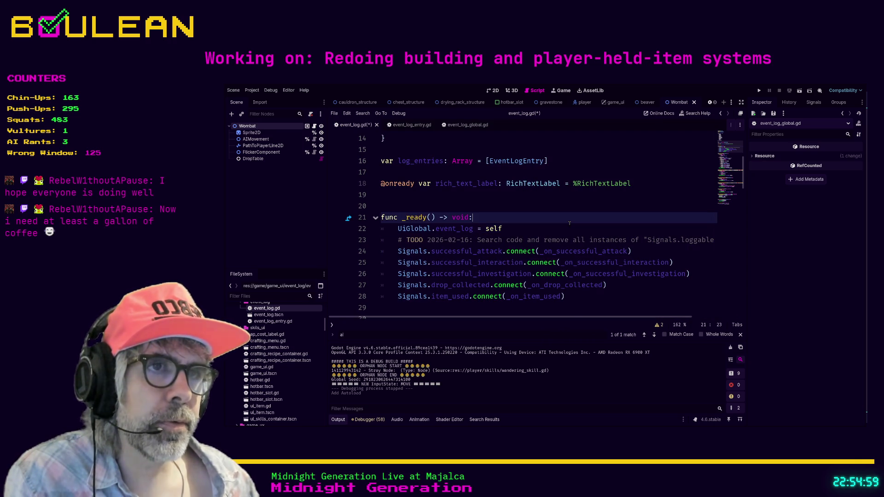
key("Down")
key("Down")
key("Up")
key("Up")
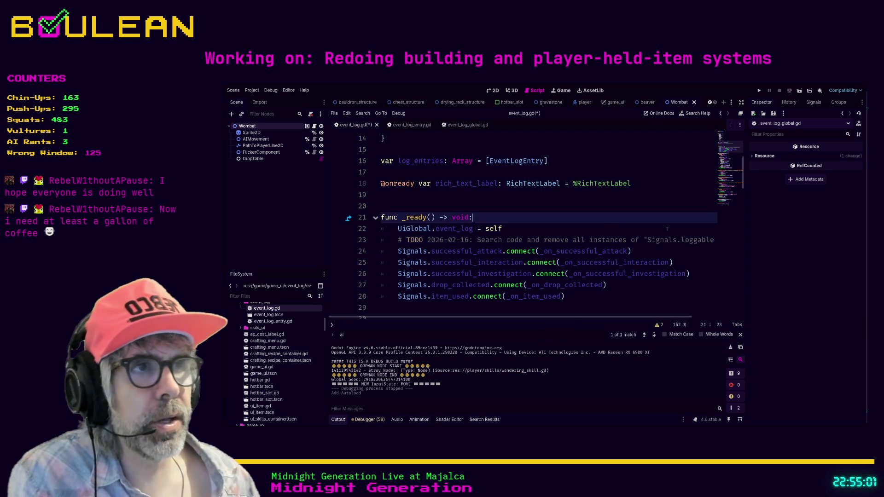
left_click(684, 244)
left_click(618, 224)
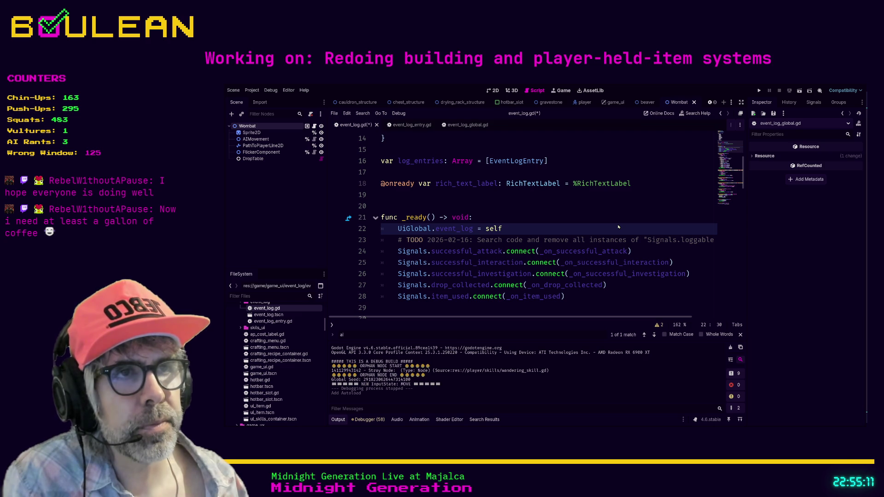
key("Return")
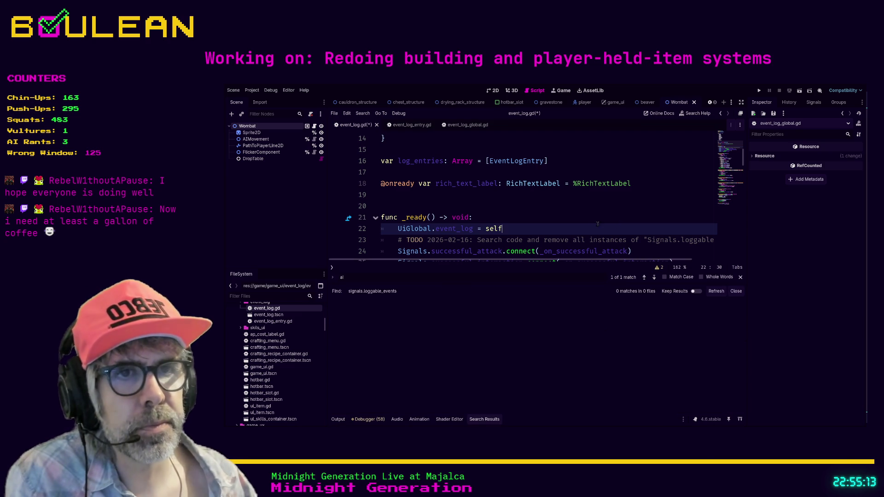
Inspect the loggable_event TODO comment and the successful_attack connection in event_log.gd
scroll(566, 264, "right", 3)
double_click(637, 242)
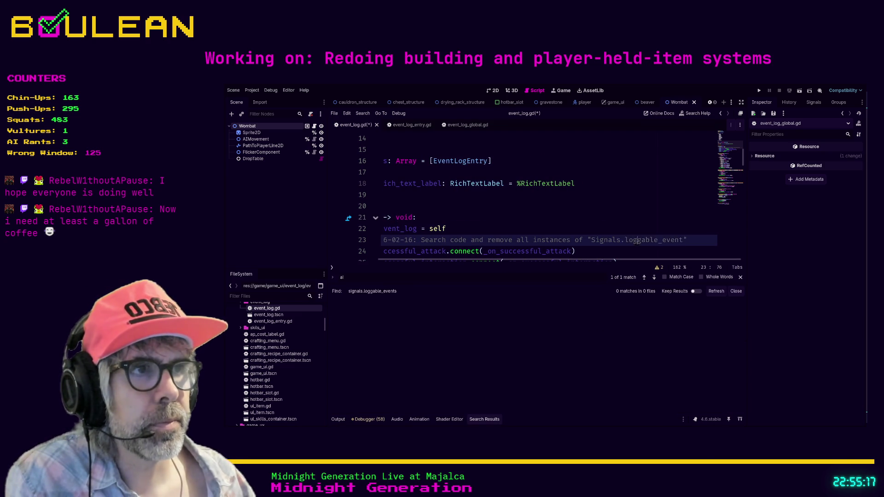
left_click_drag(594, 261, 537, 261)
scroll(562, 211, "down", 1)
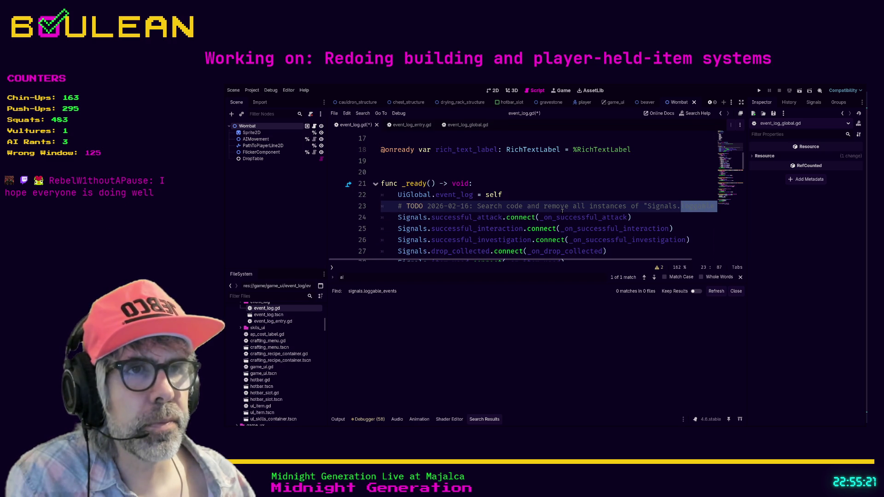
left_click(651, 217)
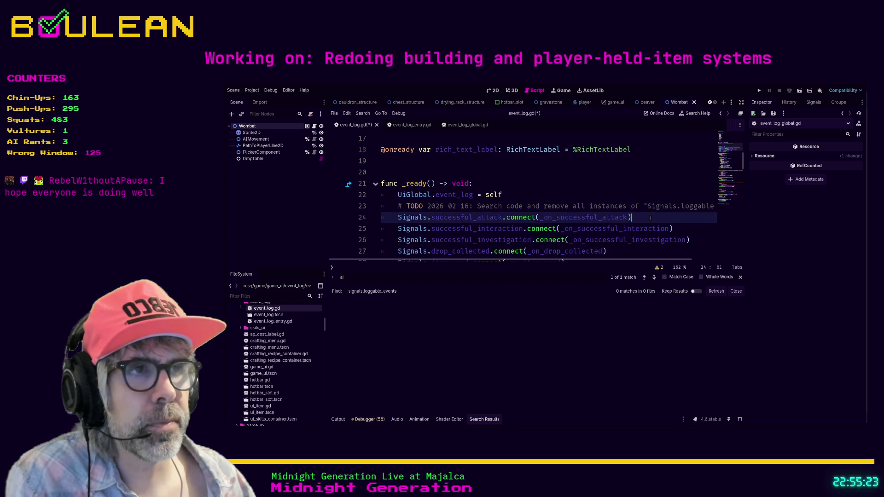
Filter FileSystem for 'signals', open signals.gd and search it for 'log'
left_click(295, 295)
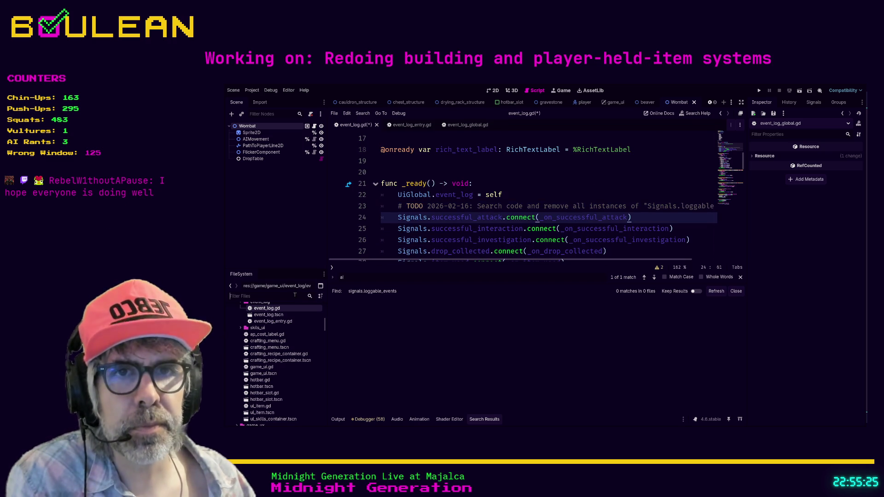
type("signals")
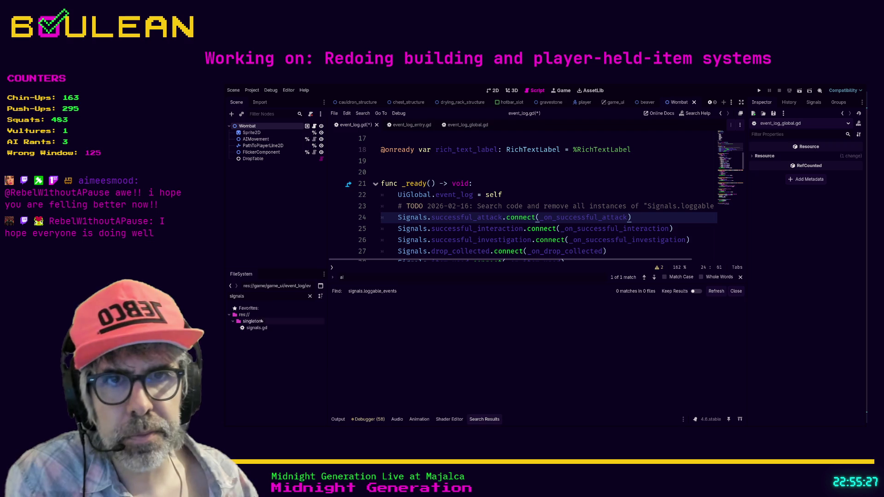
double_click(252, 328)
left_click(518, 199)
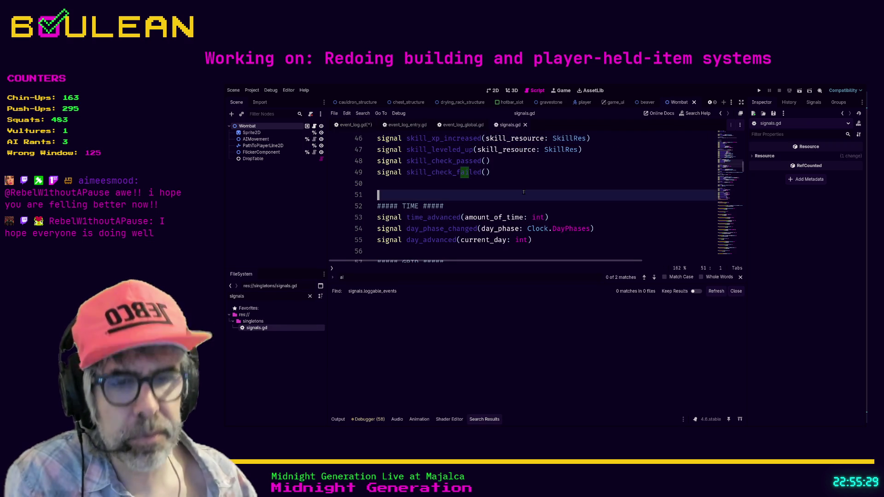
key("ctrl+f")
type("log")
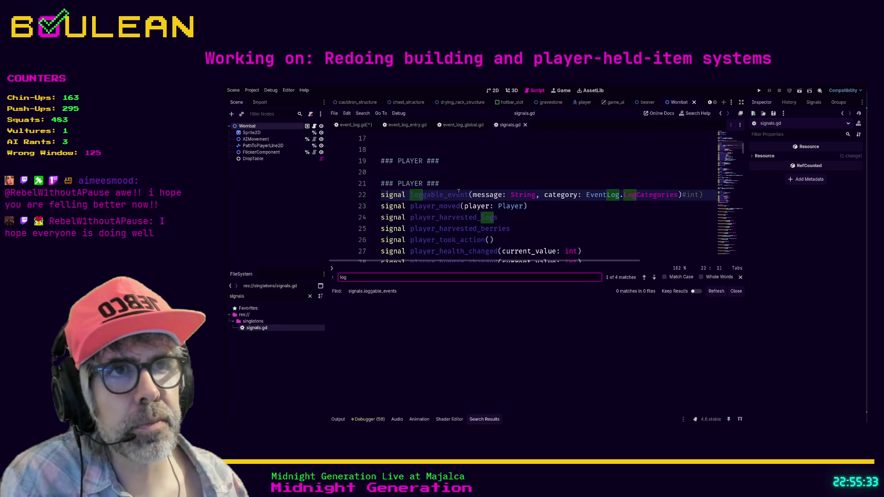
Find loggable_event across the project, listing 10 matches in 4 files
left_click_drag(468, 195, 407, 196)
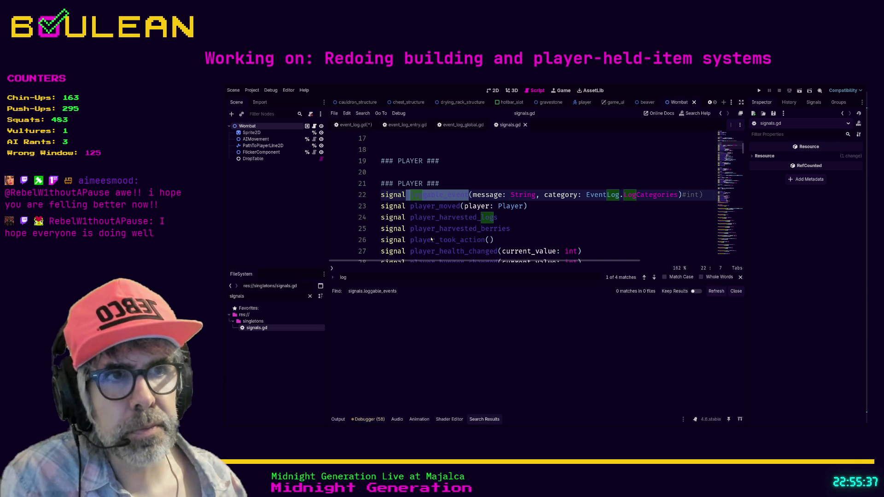
key("ctrl+shift+f")
key("Return")
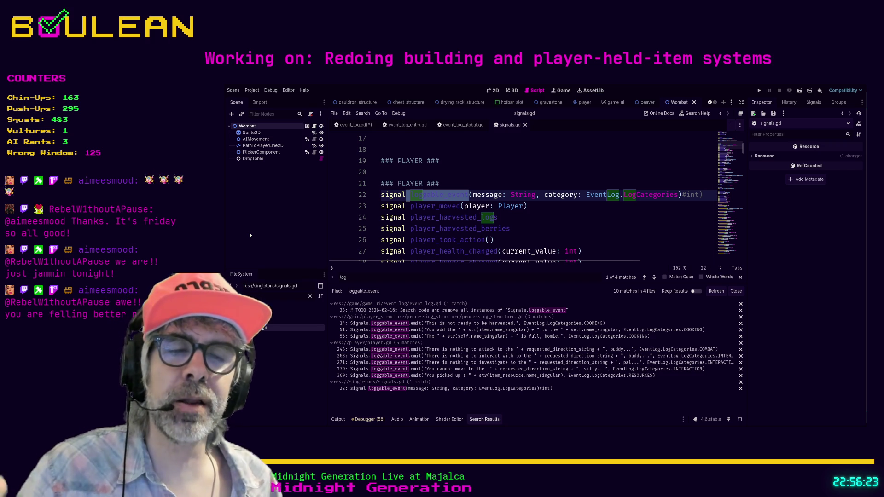
Switch to distraction-free mode and give the code area a little more height
left_click(568, 207)
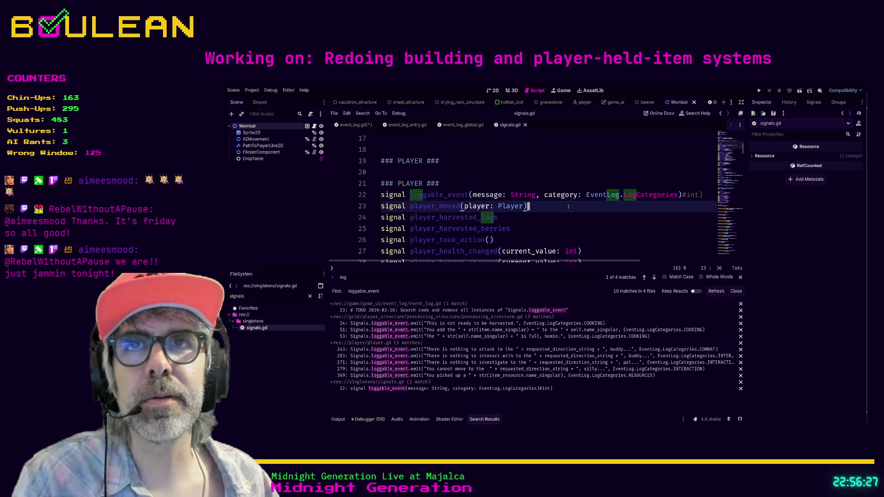
scroll(568, 207, "down", 1)
left_click(568, 207)
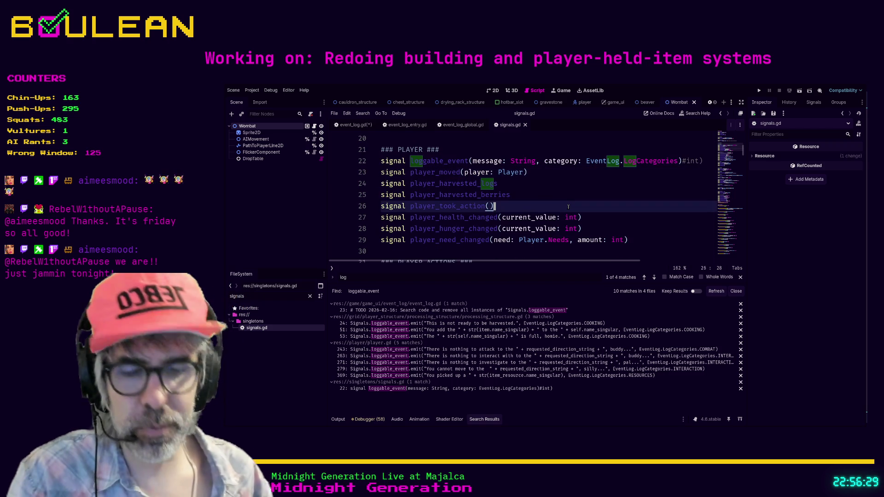
key("ctrl+shift+F11")
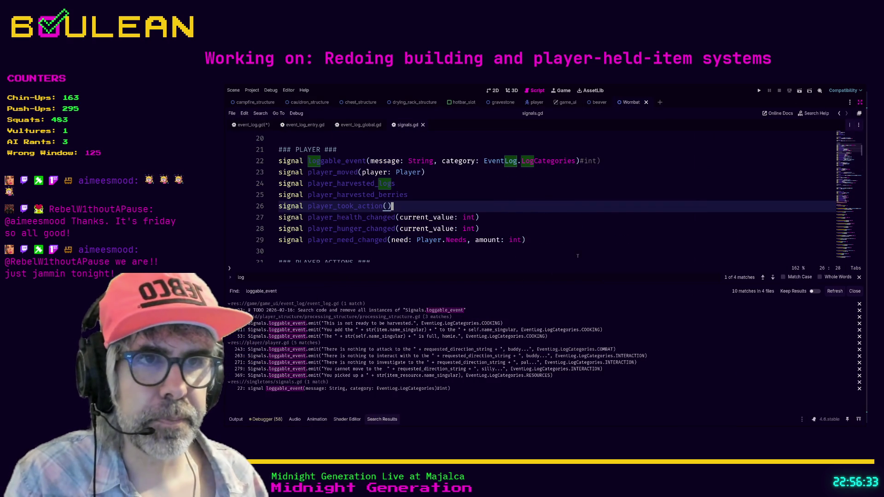
mouse_move(510, 288)
left_mouse_down()
mouse_move(511, 304)
mouse_move(512, 297)
left_mouse_up()
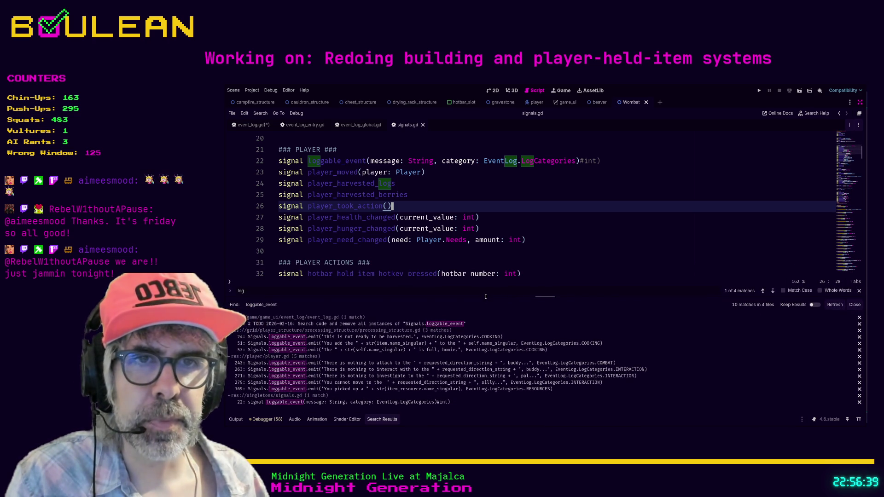
Open processing_structure.gd at the line 24 loggable_event call, then jump to line 51
left_click(338, 337)
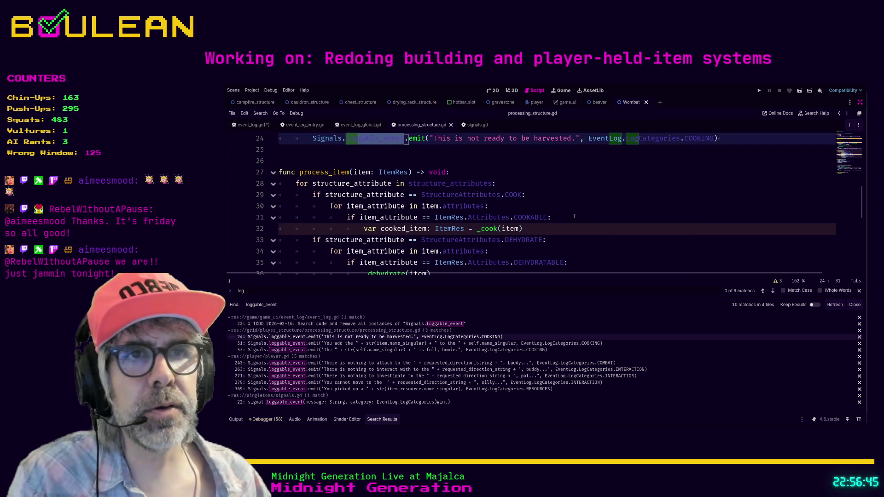
scroll(561, 184, "down", 1)
scroll(571, 207, "up", 2)
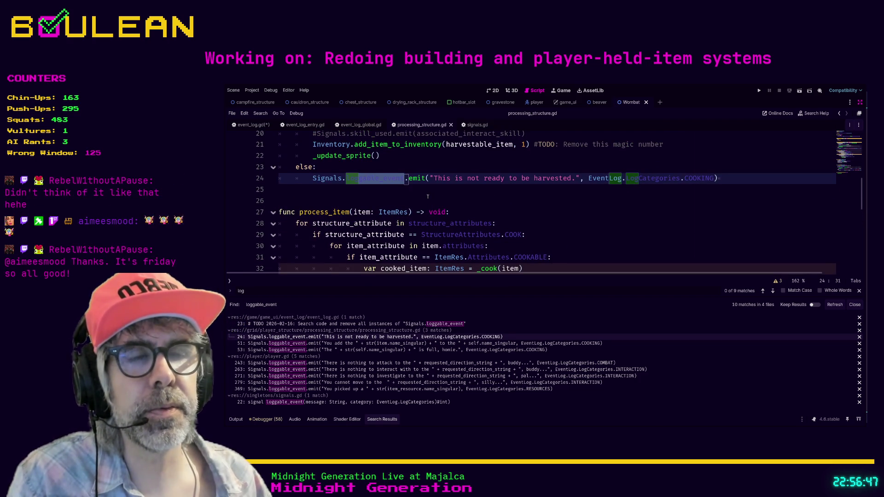
scroll(575, 216, "up", 2)
left_click(478, 224)
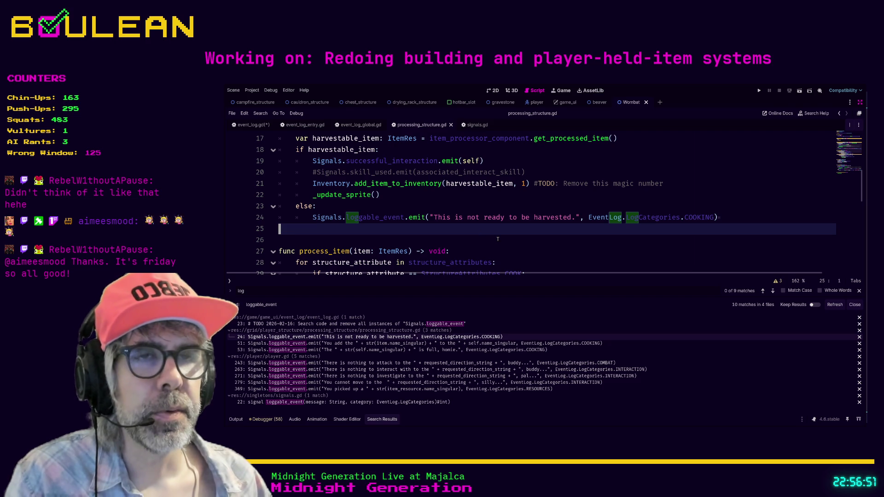
scroll(498, 239, "up", 1)
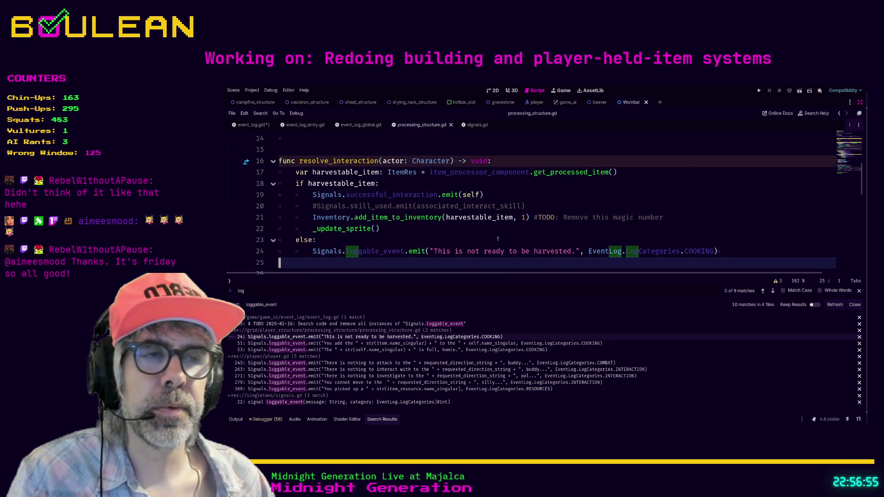
scroll(498, 239, "down", 1)
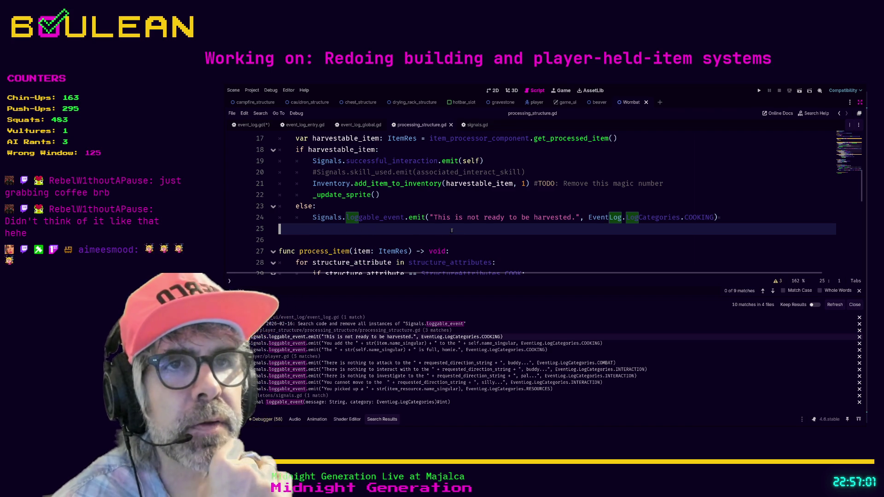
scroll(441, 220, "up", 1)
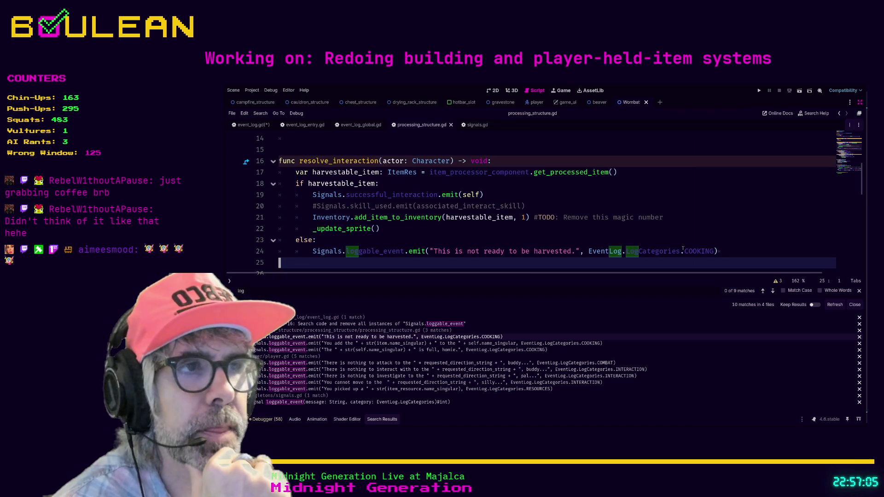
left_click_drag(726, 251, 278, 251)
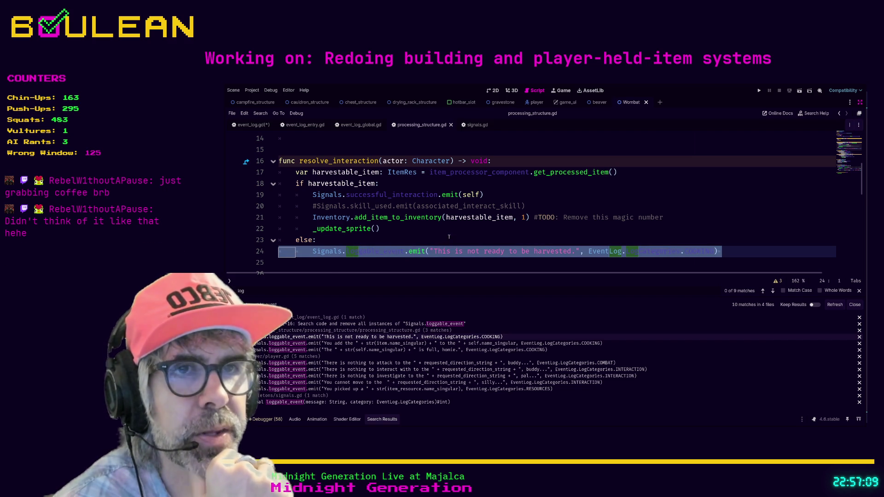
scroll(458, 233, "down", 1)
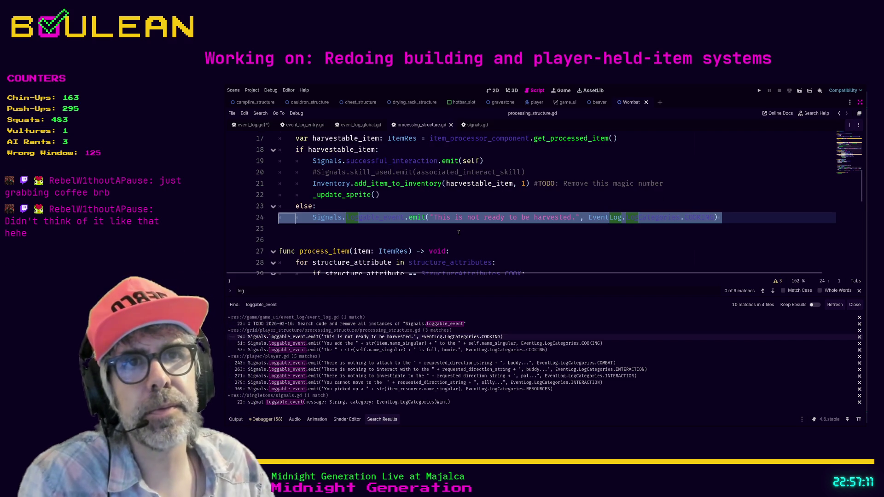
scroll(459, 232, "up", 1)
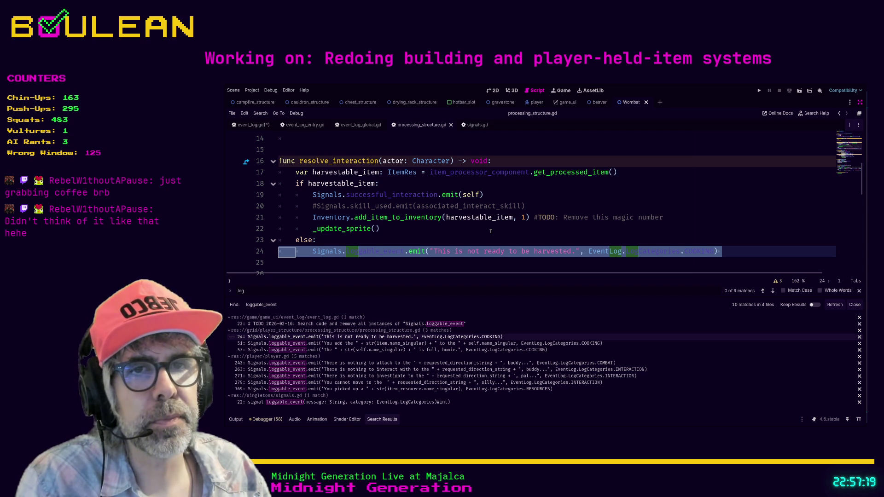
left_click(438, 343)
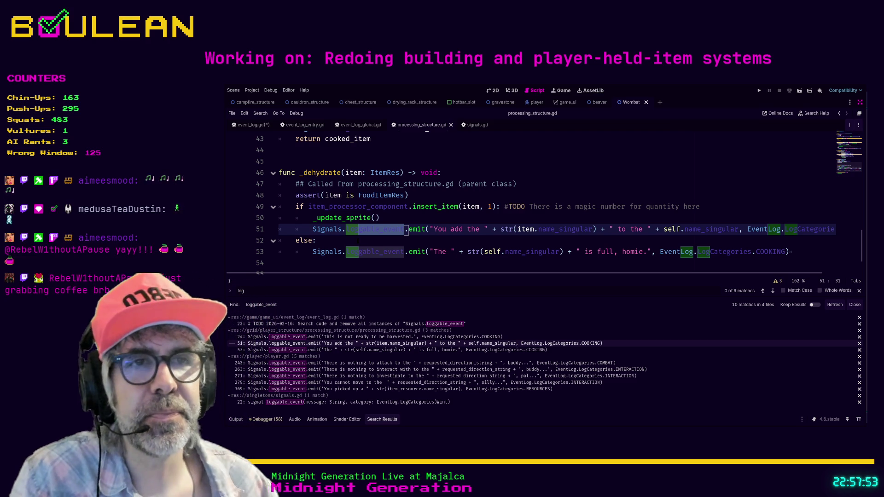
Review the else branch on lines 52–54 of _dehydrate, then switch to the Obsidian task note
scroll(366, 239, "up", 1)
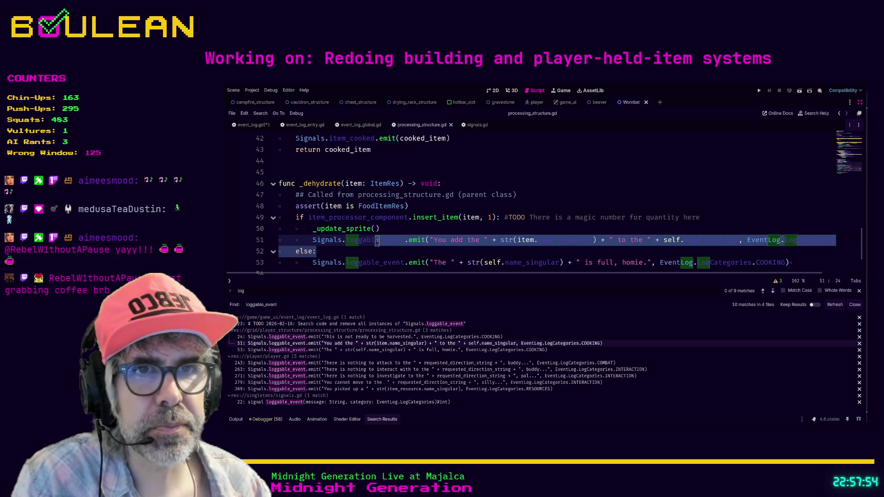
left_click(361, 251)
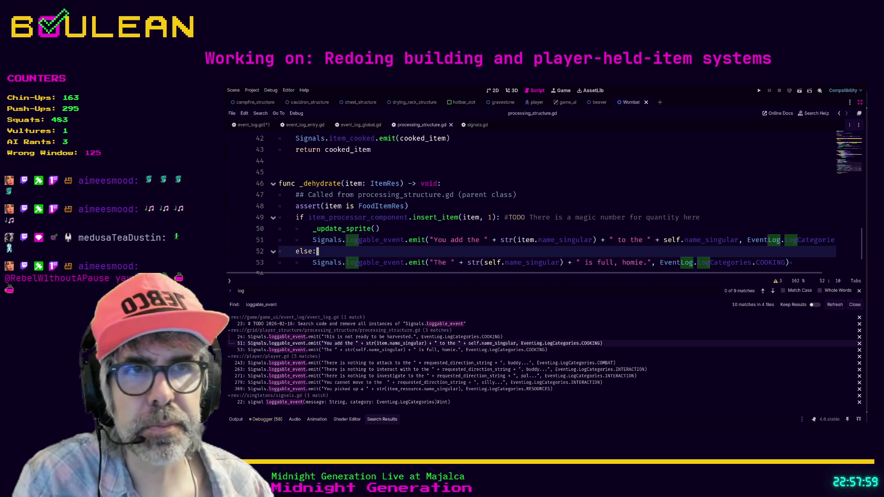
left_click(406, 262)
left_click(401, 251)
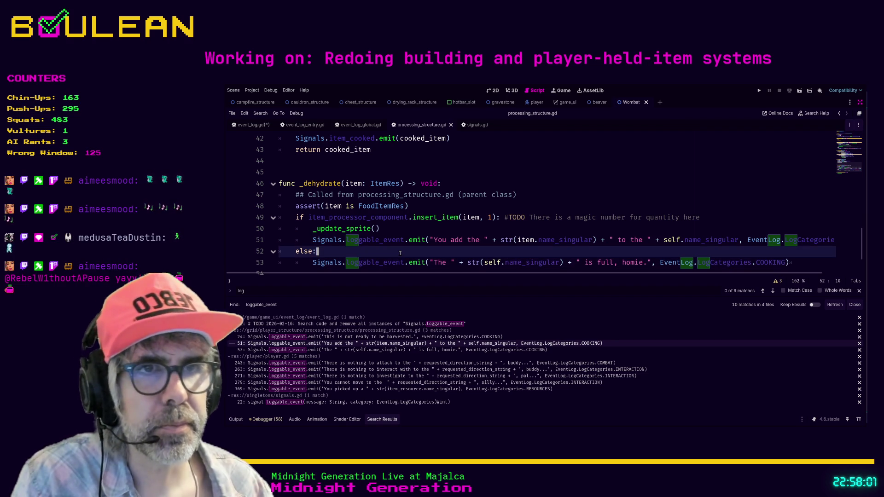
scroll(400, 253, "down", 2)
scroll(375, 226, "up", 1)
left_click(375, 225)
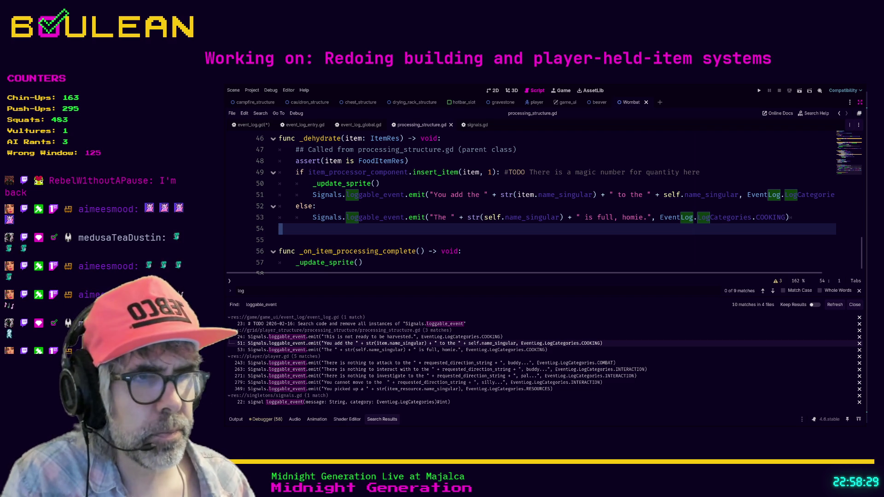
key("alt+Tab")
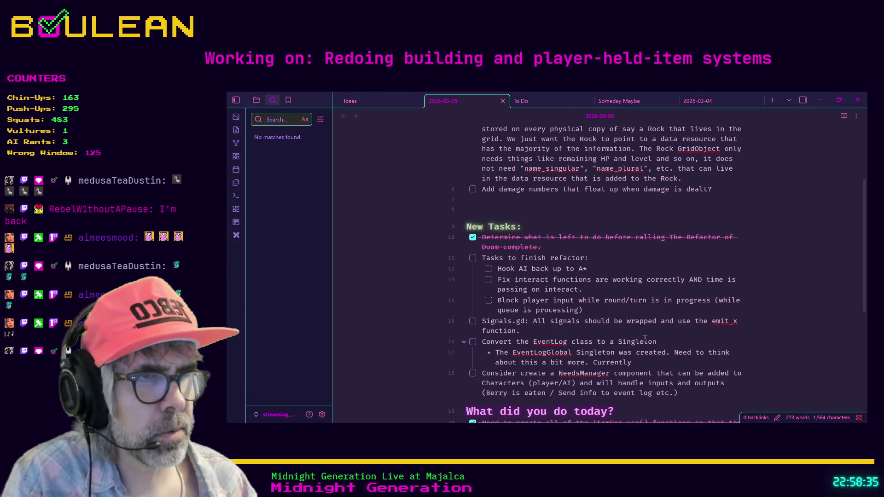
Add to the EventLogGlobal bullet: minimal coupling works, but niche messages like "This item is not ready to harvest" may not
key("ctrl+minus")
key("ctrl+equal")
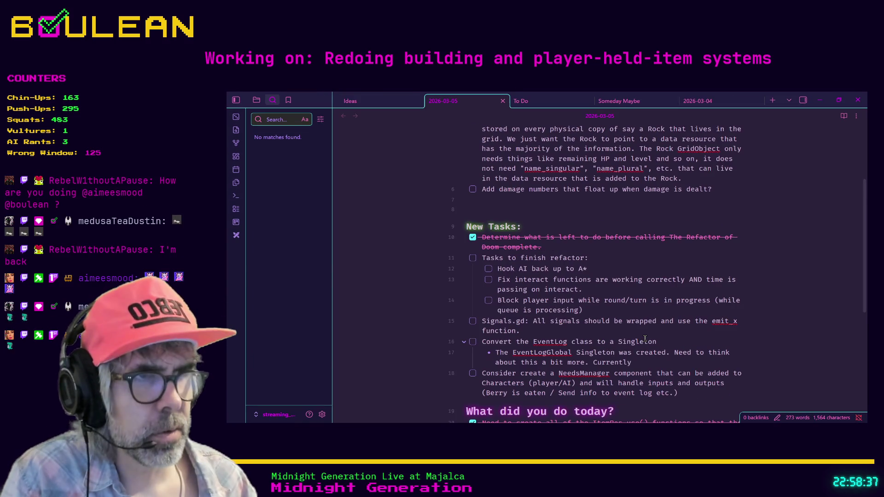
scroll(644, 356, "down", 3)
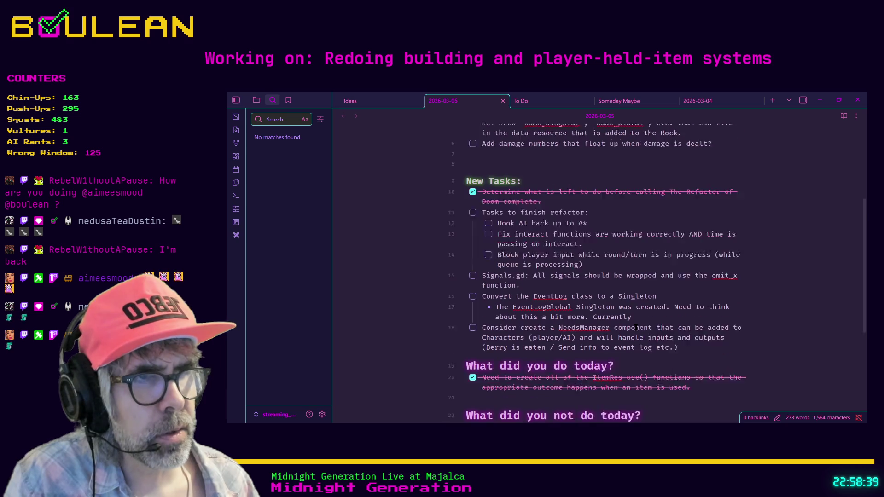
scroll(638, 286, "down", 1)
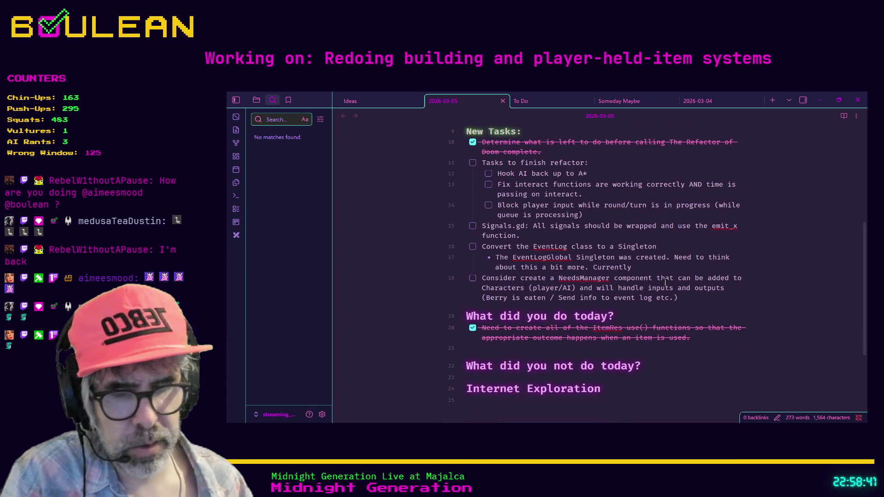
type("the system is working w")
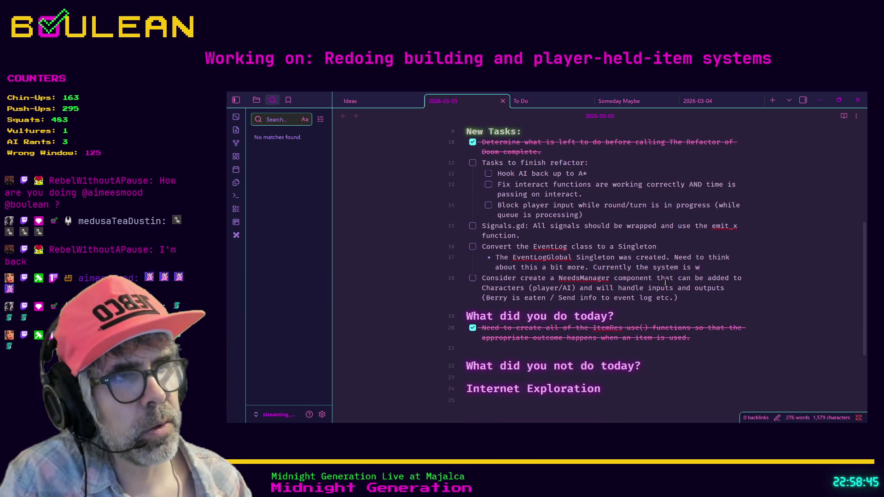
type("ell")
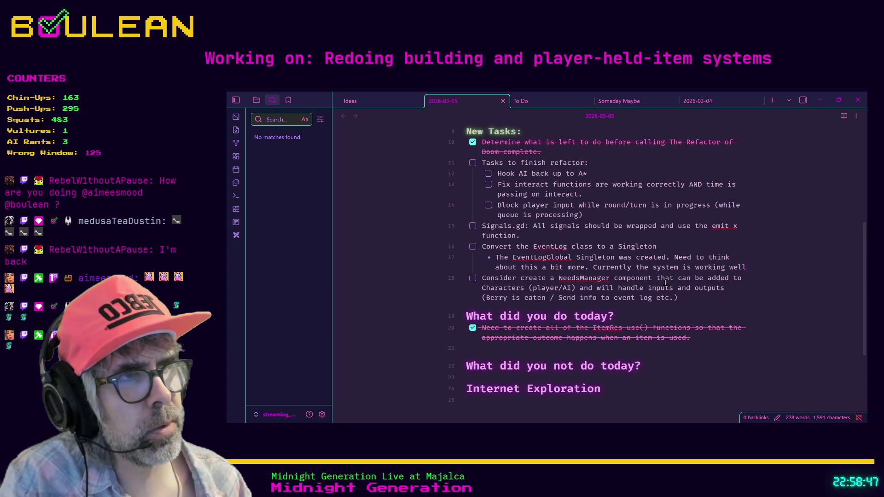
type(" with minim")
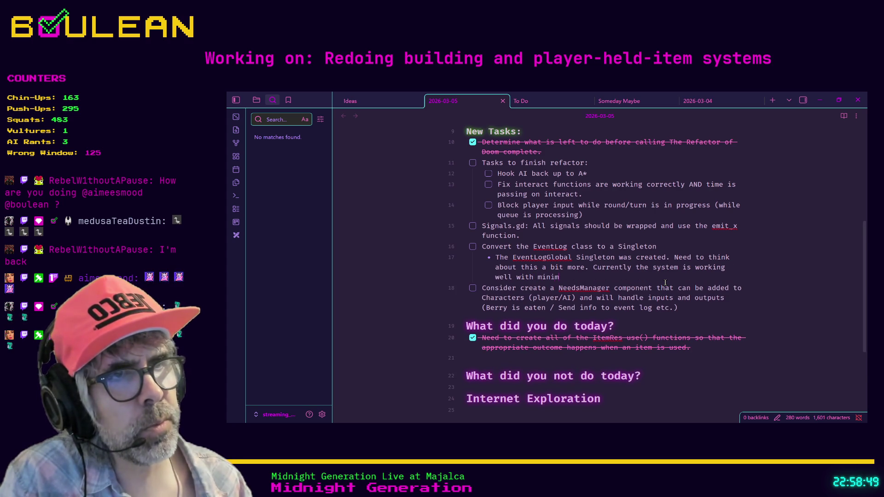
type("al coupling")
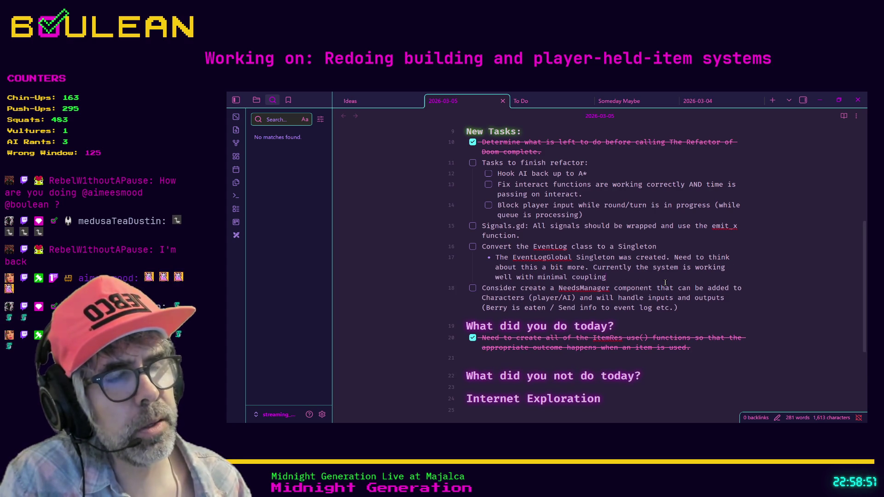
type(", however")
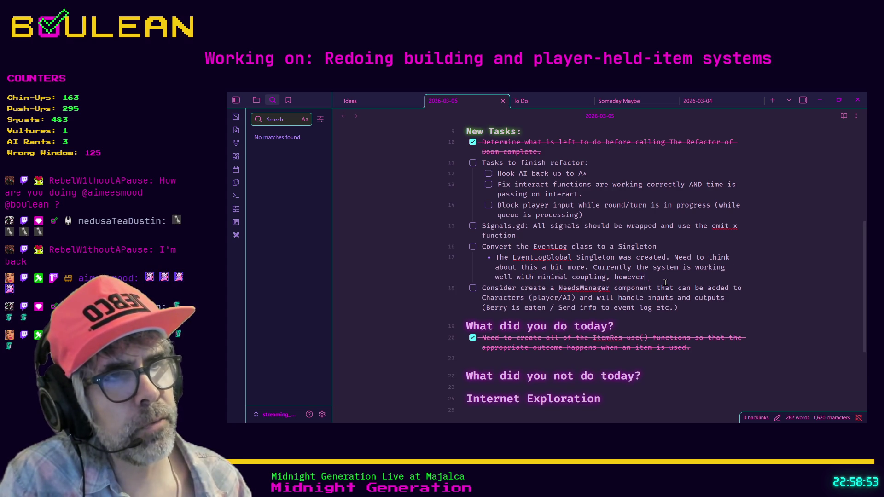
type(", I'm not sure that")
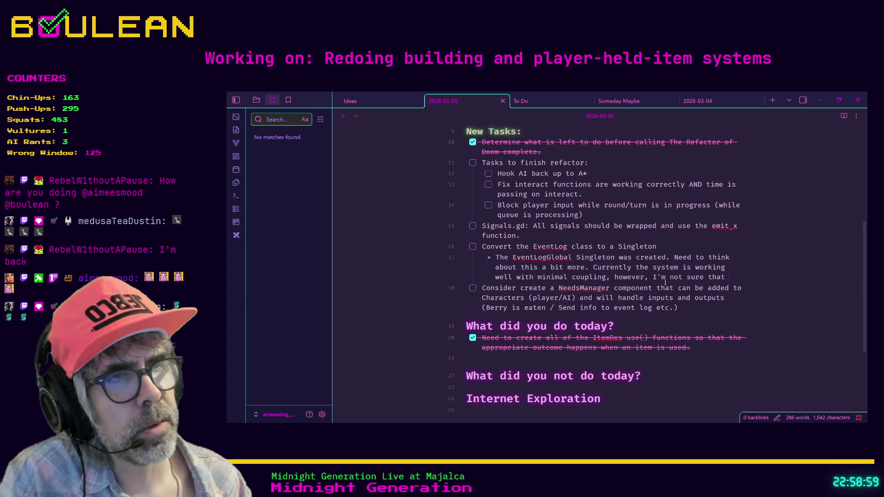
type(" it wil")
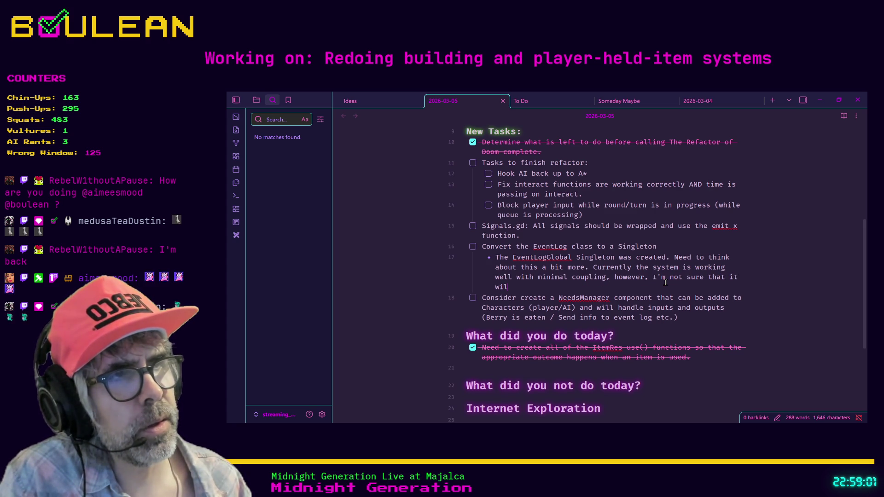
type("l continue ")
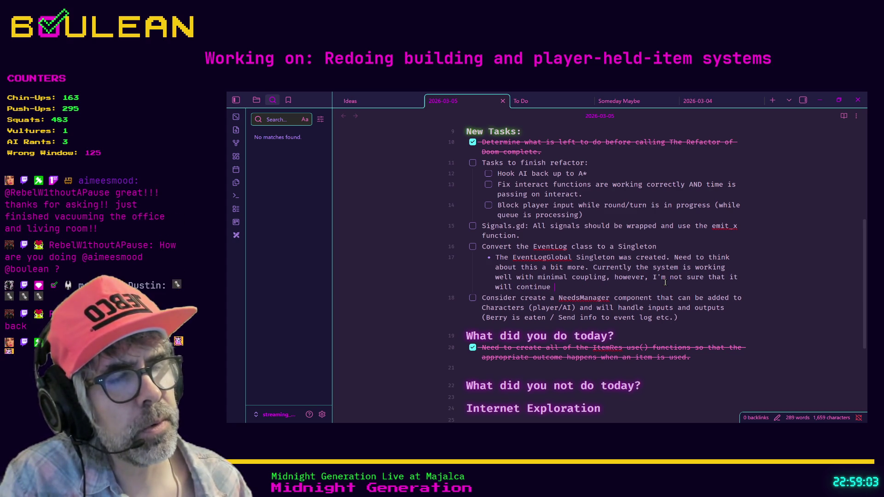
type("to ")
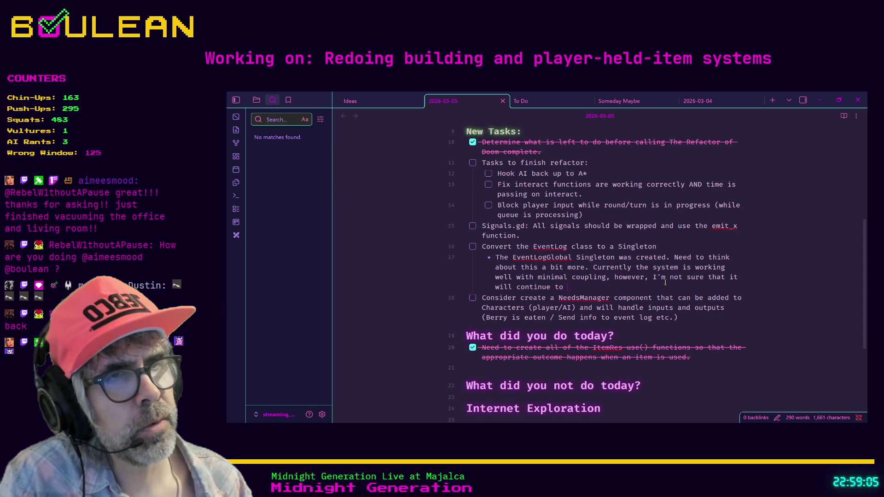
type("work so well once we state")
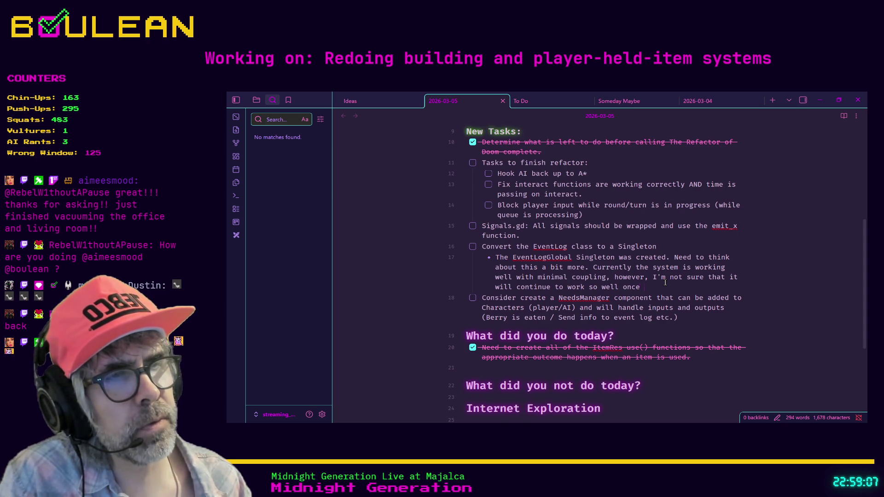
key("BackSpace")
key("BackSpace")
type("rt adding more niche ")
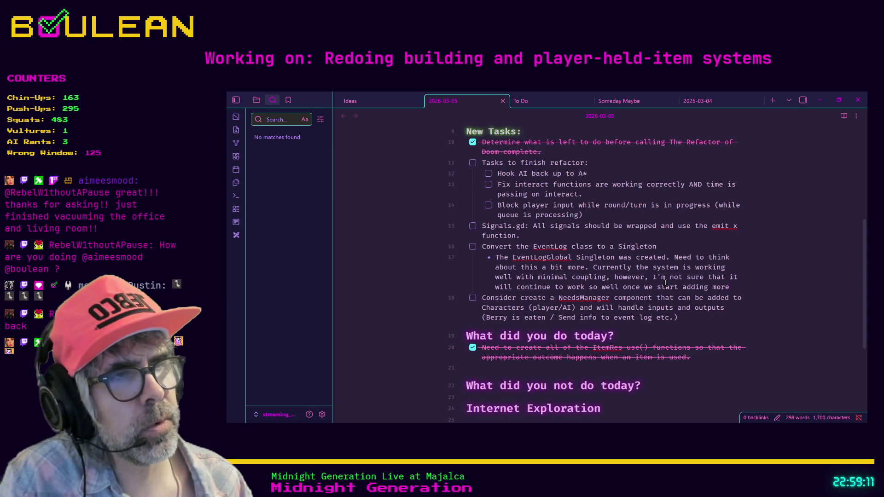
type("me")
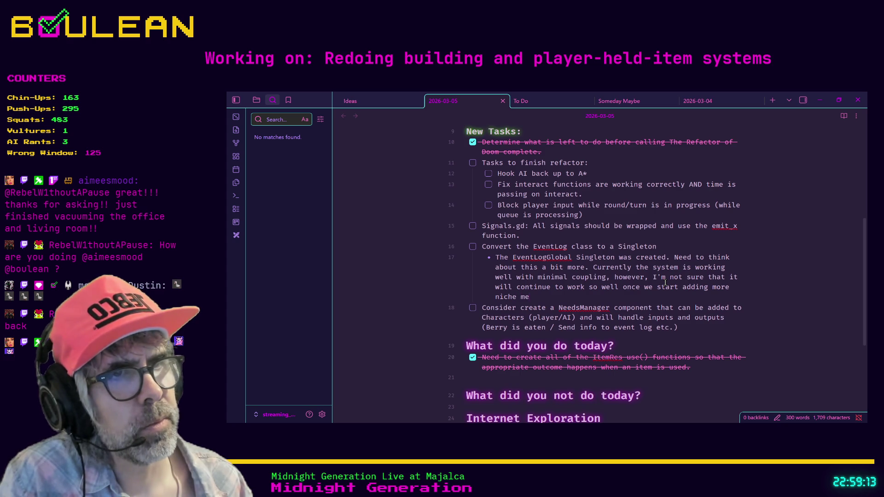
type("ssages to th")
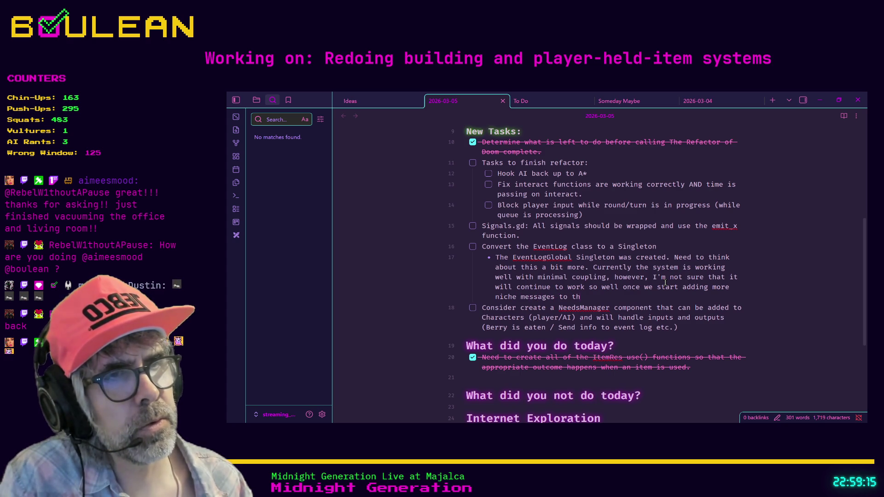
type("e log like ")
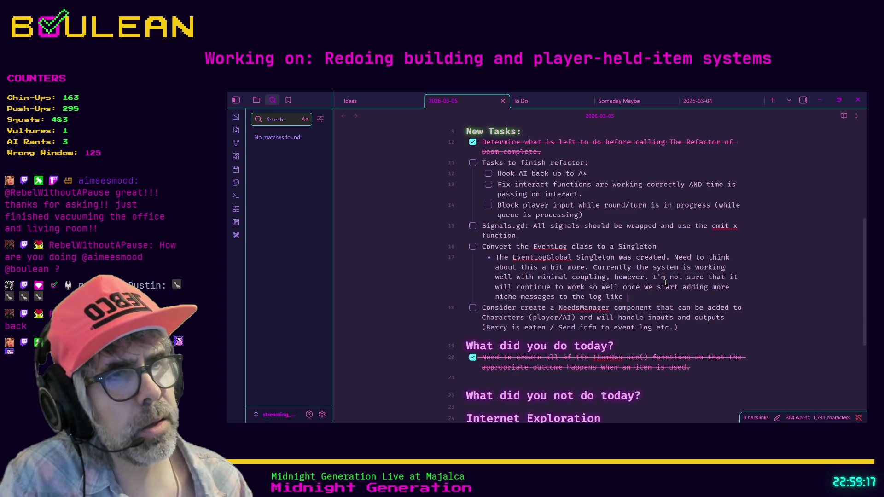
type("\"You")
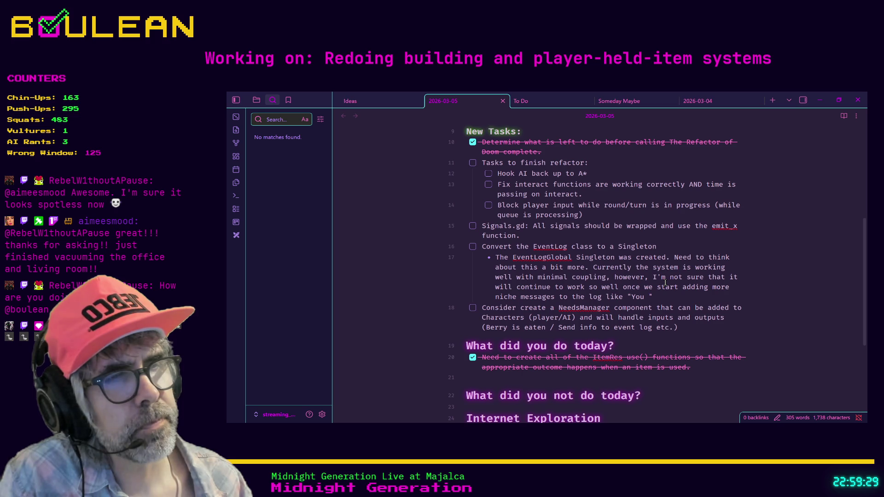
key("BackSpace")
key("BackSpace")
key("BackSpace")
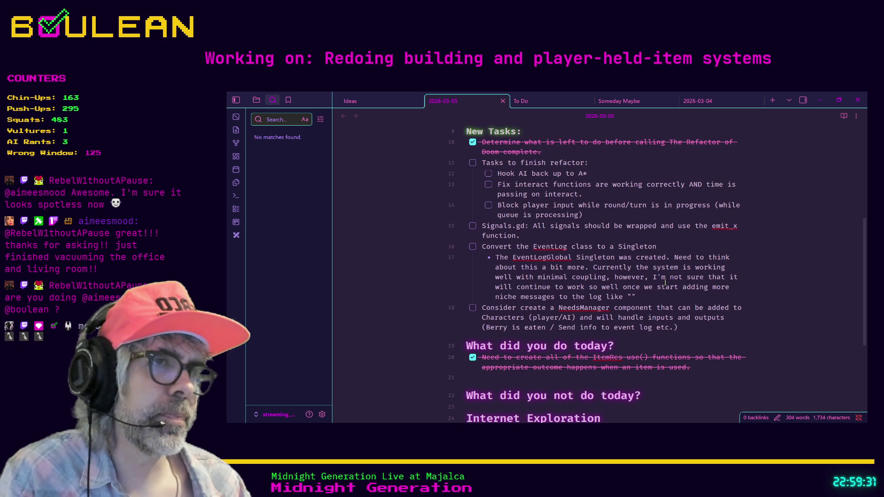
type("This item is not yet ready yto ")
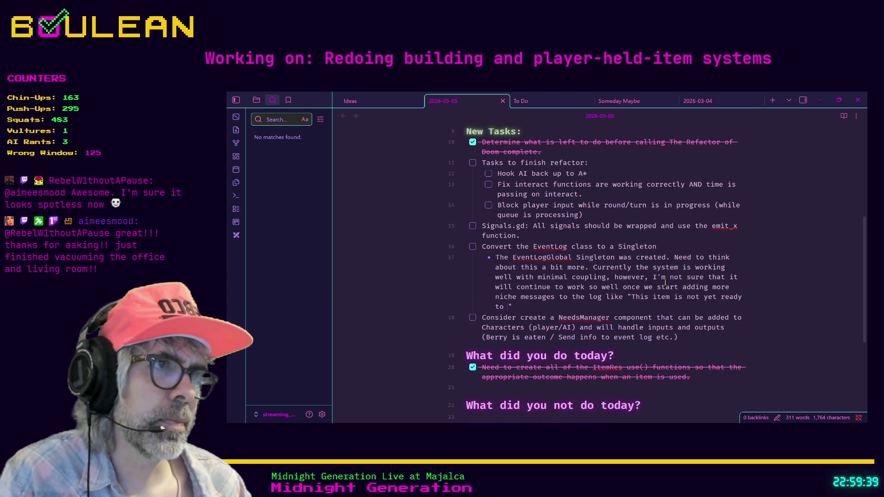
type("arveste")
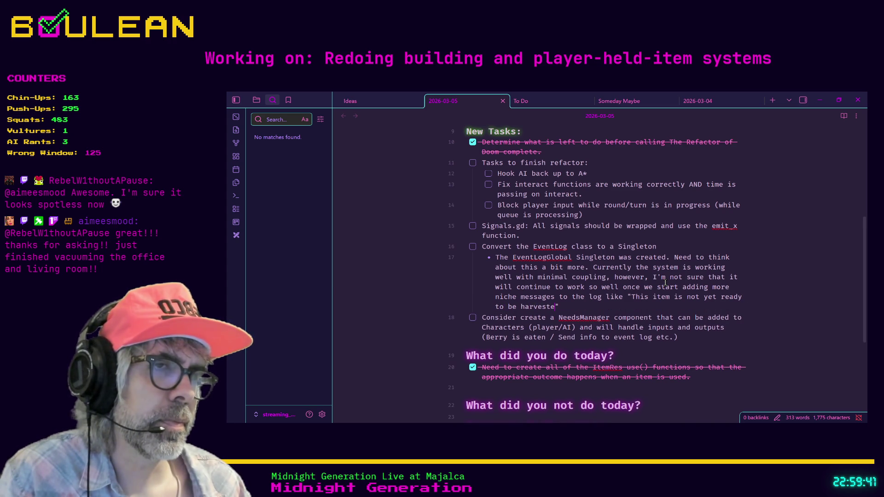
key("BackSpace")
type("d.")
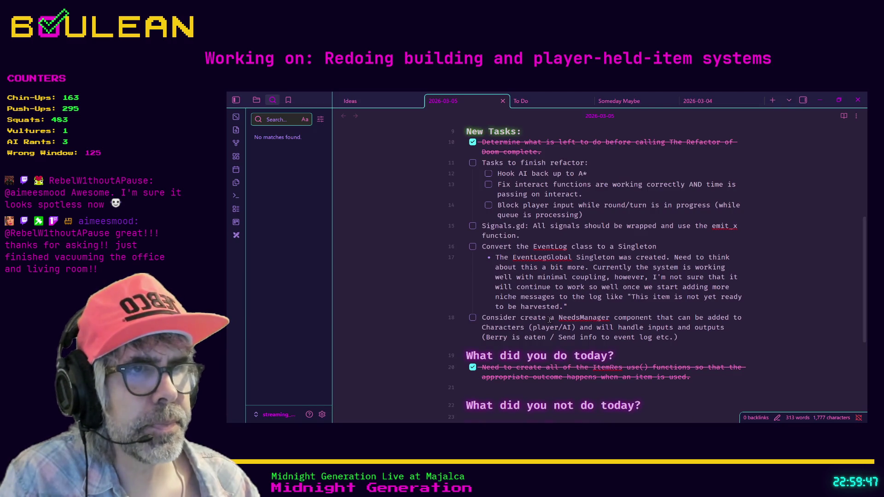
Change the NeedsManager task to read 'Consider creating' and minimize Obsidian
scroll(516, 323, "up", 2)
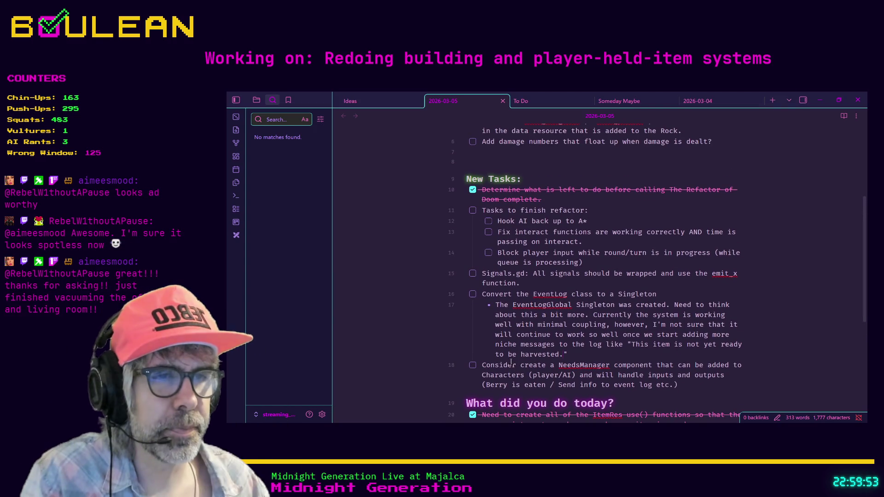
key("BackSpace")
type("ing")
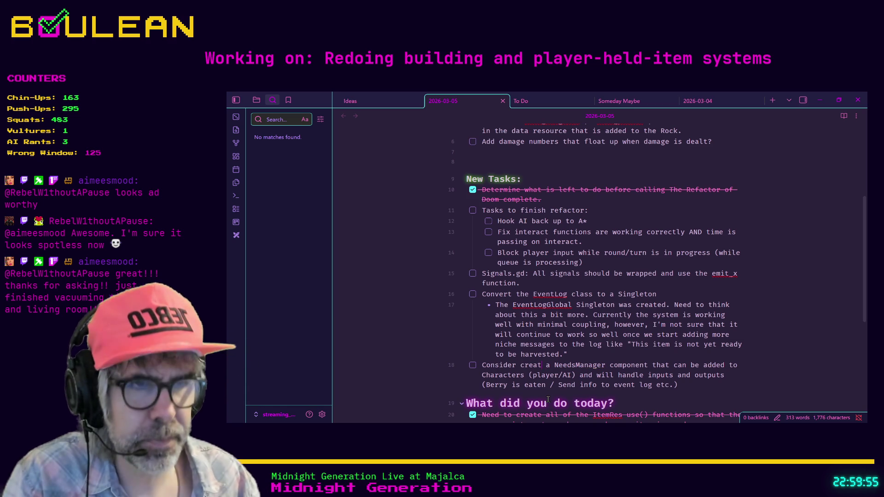
left_click(595, 355)
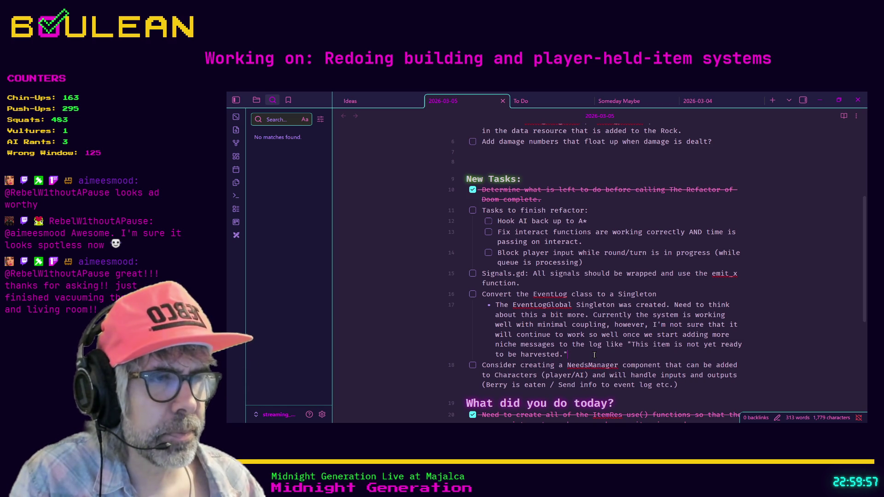
left_click_drag(624, 367, 563, 367)
left_click(611, 355)
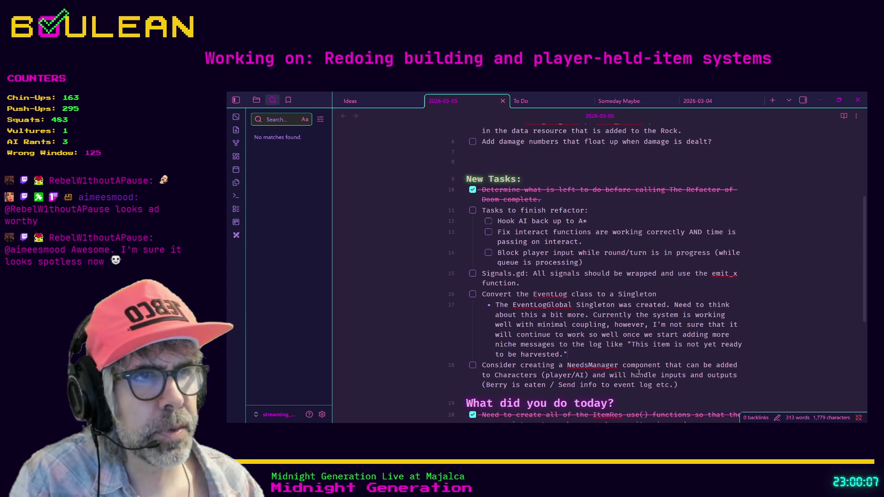
mouse_move(619, 366)
left_mouse_down()
mouse_move(573, 367)
mouse_move(624, 365)
left_mouse_up()
left_click(567, 367)
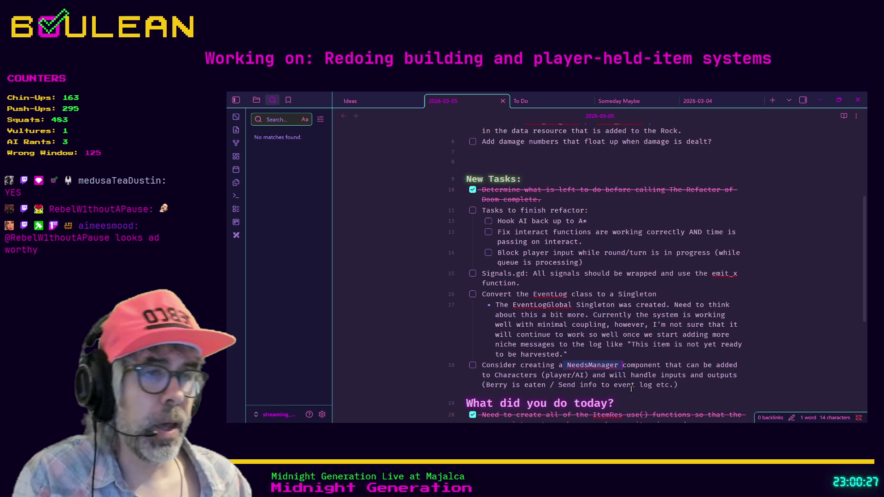
left_click(820, 100)
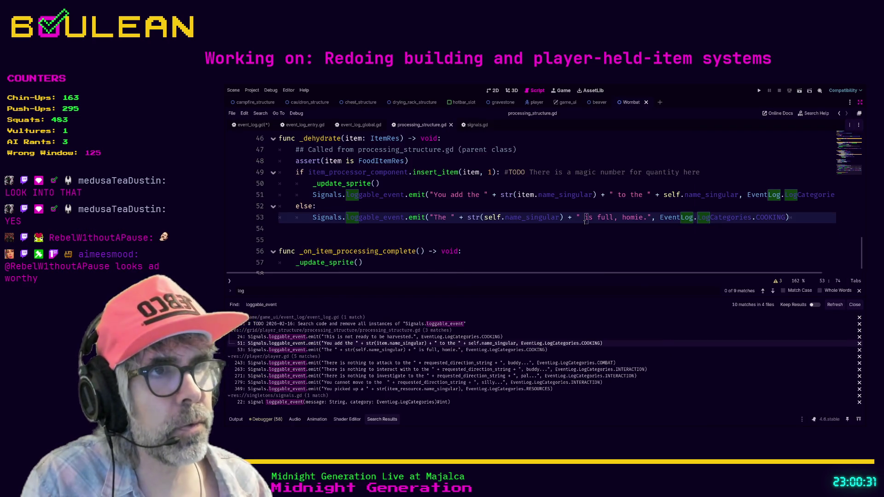
Run the game, walk the wizard south and attack goblins until GAME OVER, then stop it
left_click(790, 251)
key("F5")
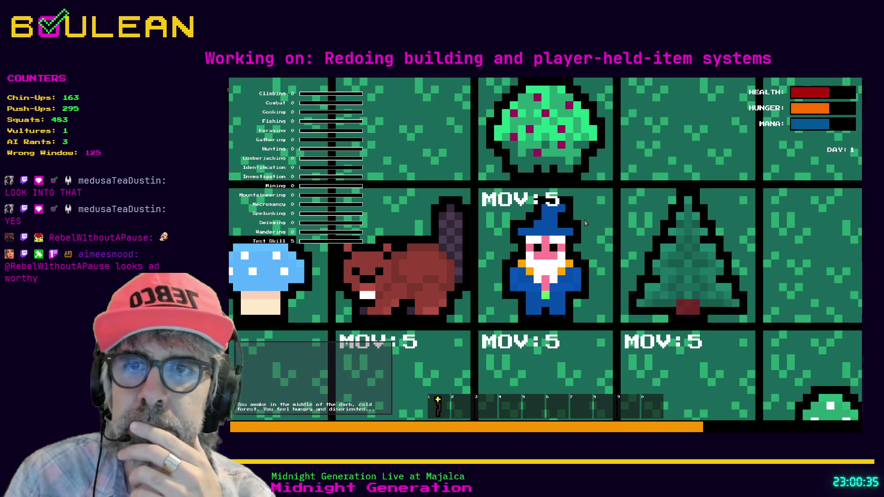
scroll(585, 223, "down", 1)
scroll(585, 222, "down", 1)
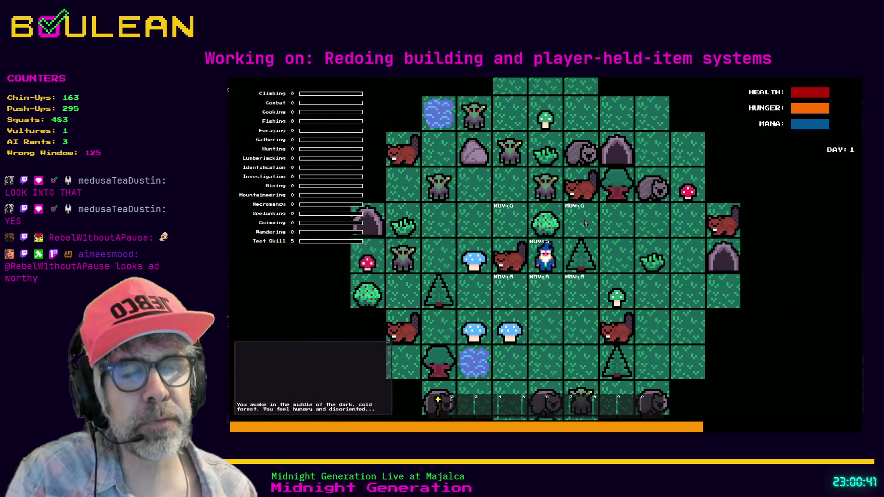
key("s")
key("s")
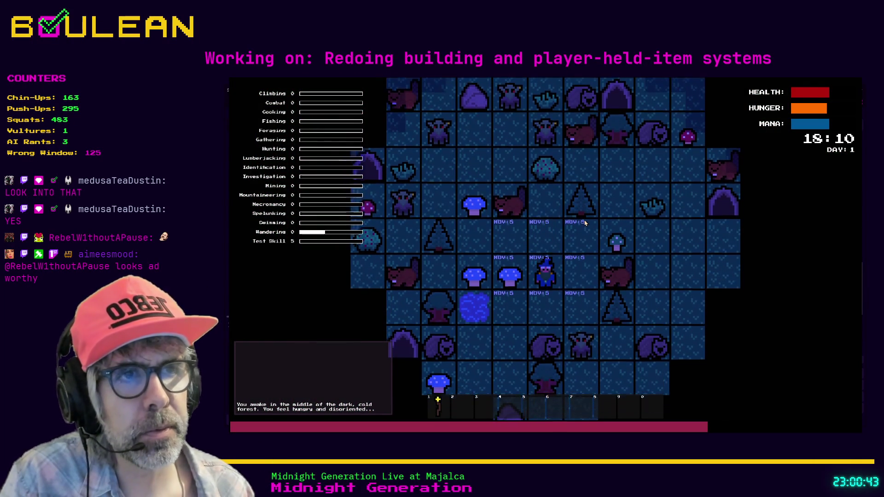
key("s")
key("d")
key("s")
key("s")
key("s")
key("s")
key("s")
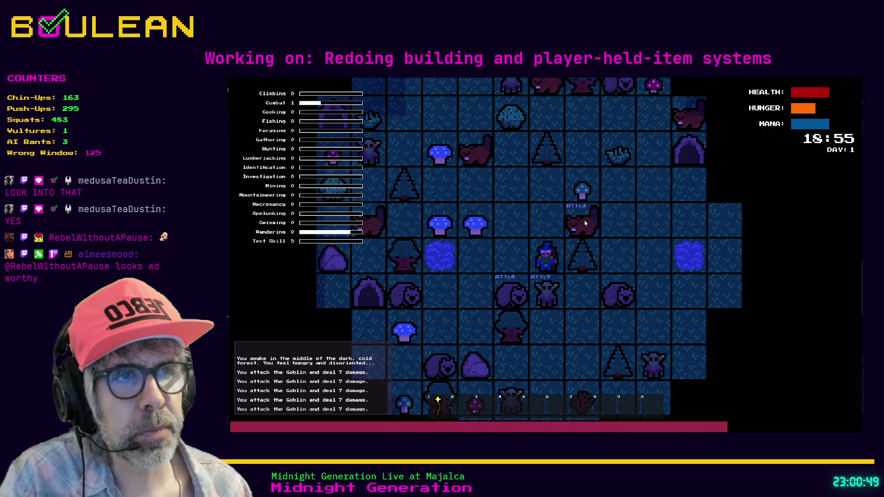
key("s")
key("s")
key("s")
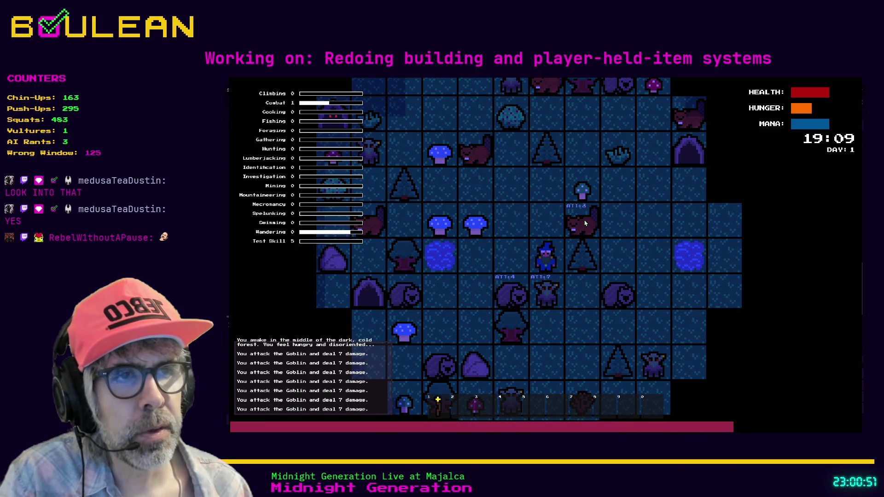
key("s")
key("s")
key("s")
key("s")
key("s")
key("s")
key("s")
key("s")
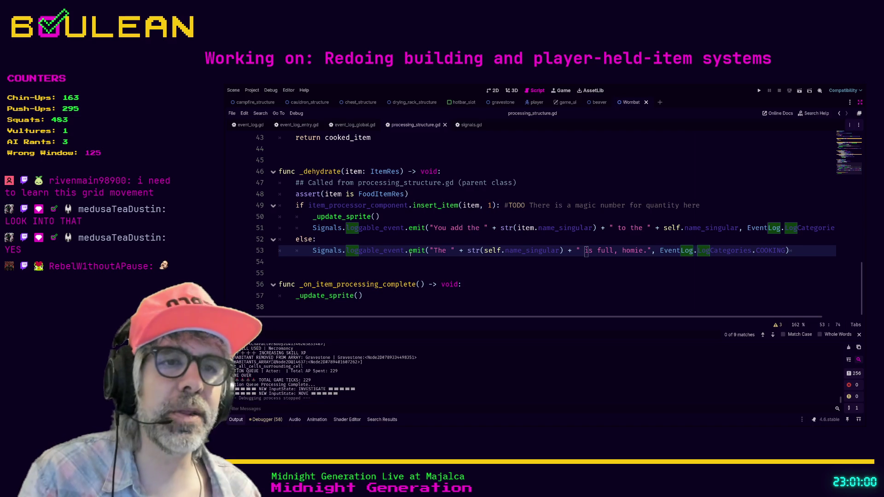
left_click(494, 281)
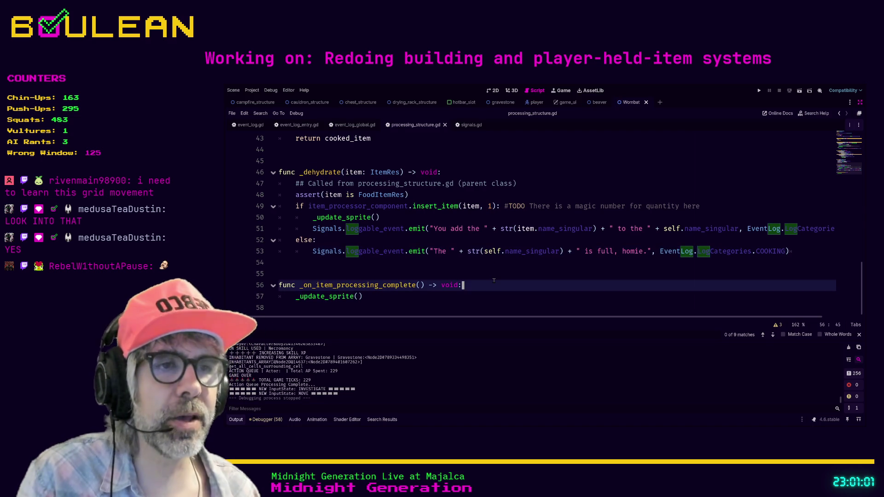
Exit distraction-free mode and open goblin.tscn by filtering FileSystem for 'gobli'
key("ctrl+shift+F11")
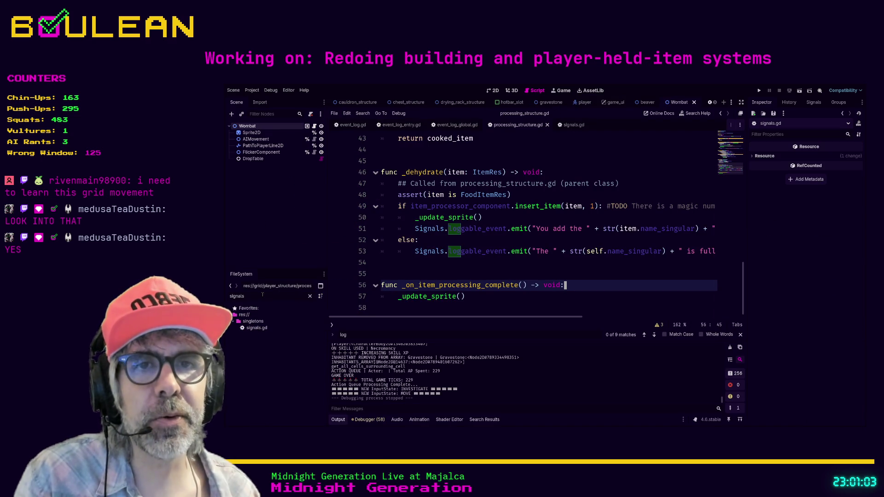
type("global")
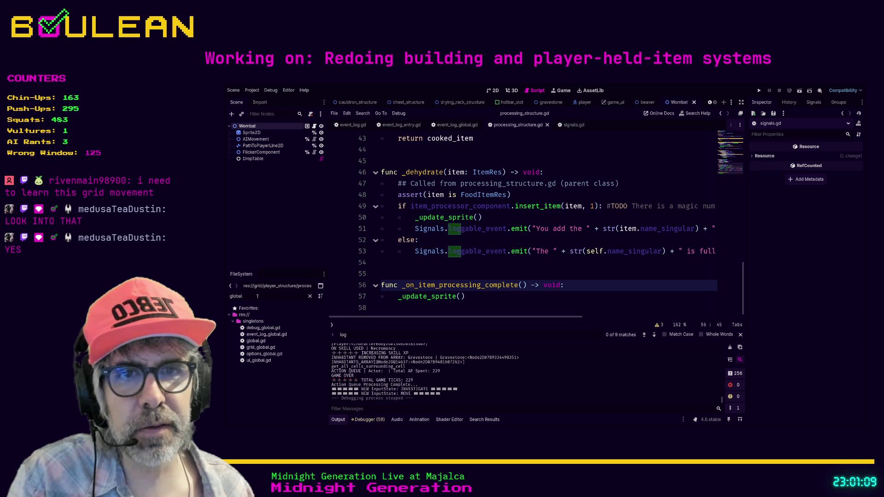
key("ctrl+a")
type("gobli")
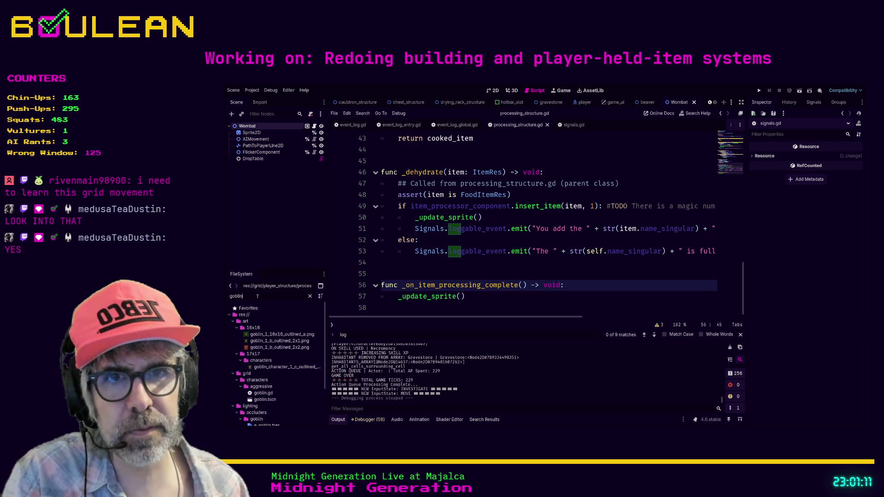
double_click(264, 399)
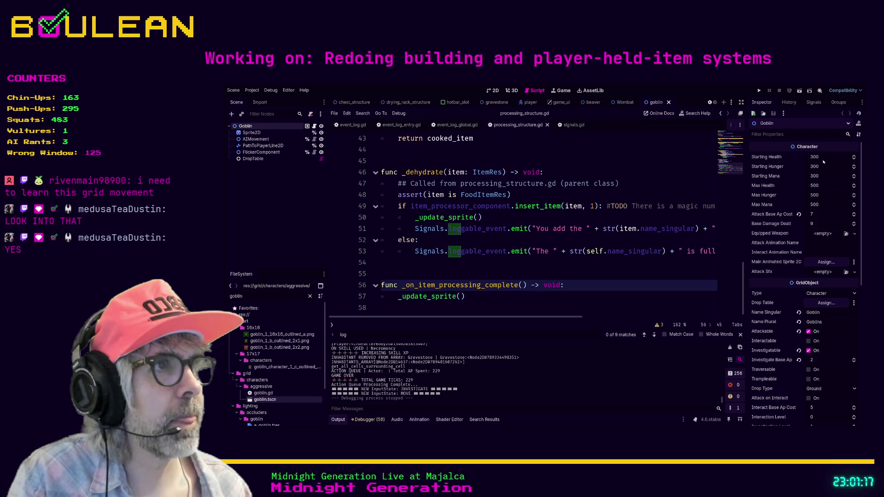
Set the goblin's Max Health to 100 and Starting Health to 20, save, and launch the game
left_click(813, 185)
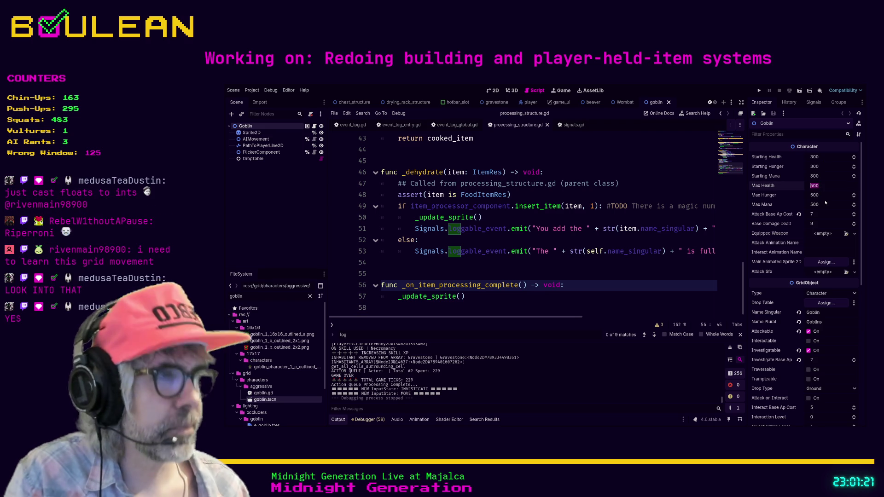
type("100")
key("Tab")
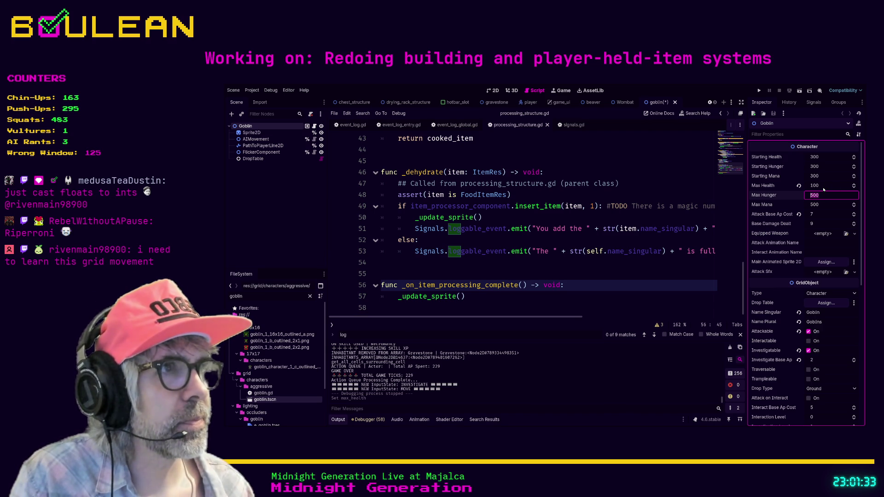
left_click(824, 186)
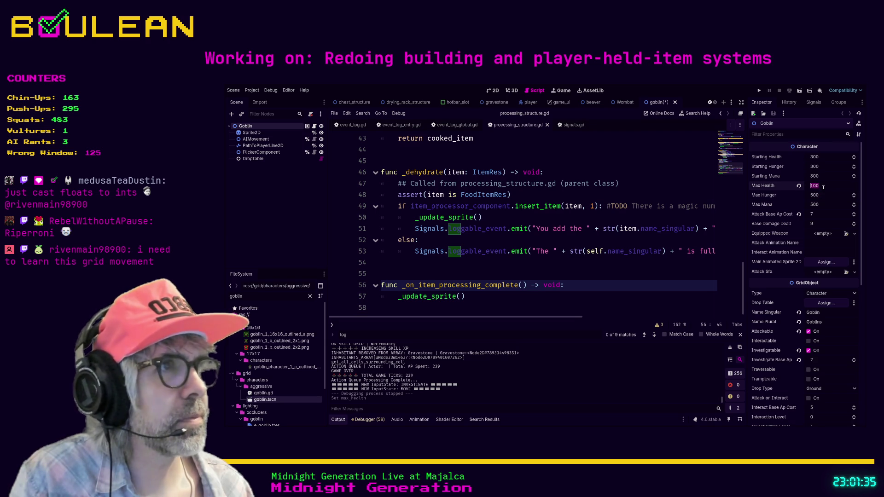
key("shift+Tab")
key("shift+Tab")
key("shift+Tab")
key("Return")
key("ctrl+s")
left_click(588, 242)
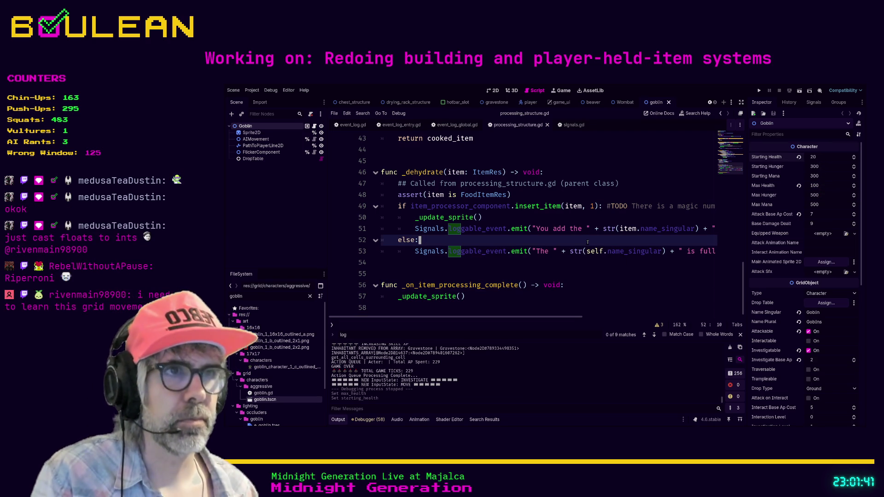
key("F5")
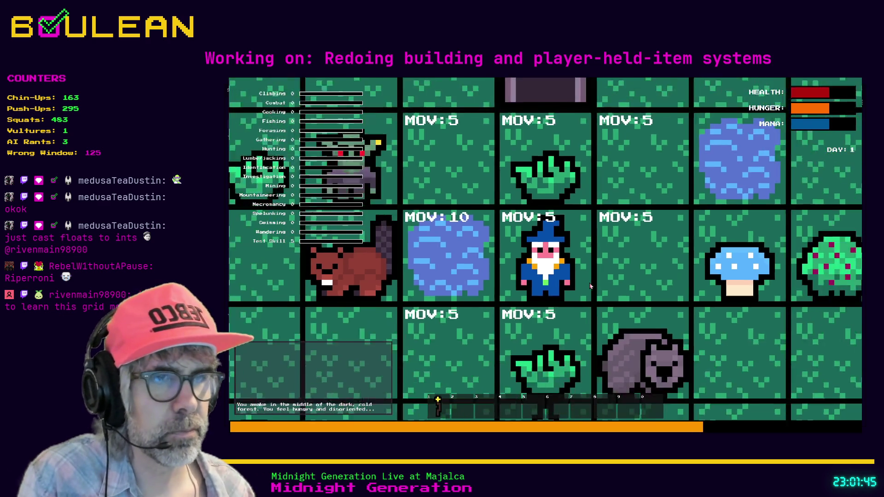
Move up, kill the goblin with two attacks and smash the gravestone for Souls
key("Up")
key("Left")
key("Left")
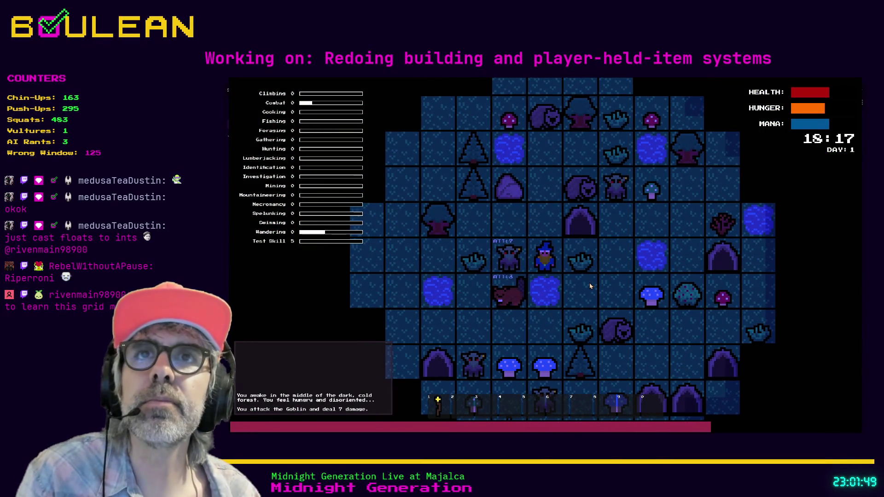
key("Left")
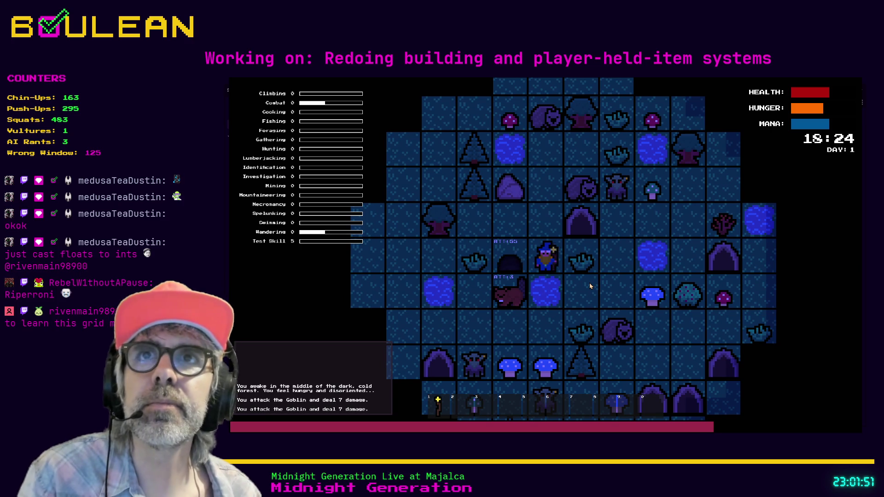
key("Left")
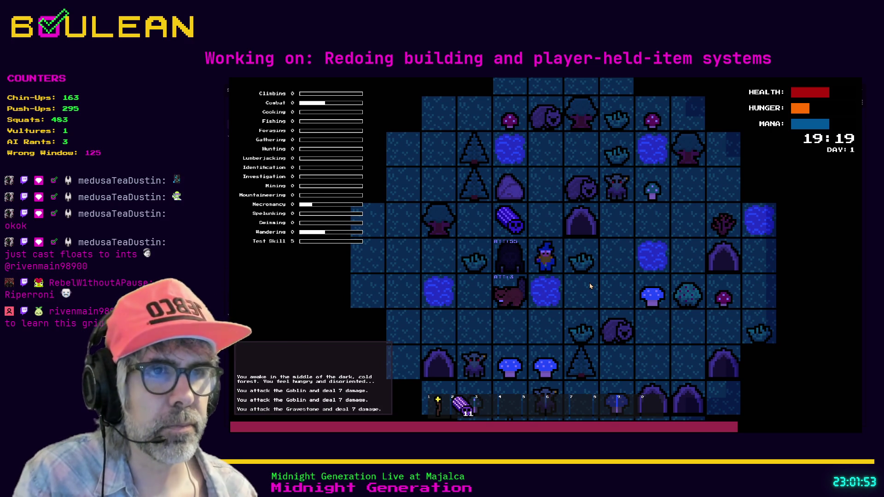
Eat Souls from the hotbar five times until GAME OVER, then close the game window
scroll(589, 286, "up", 2)
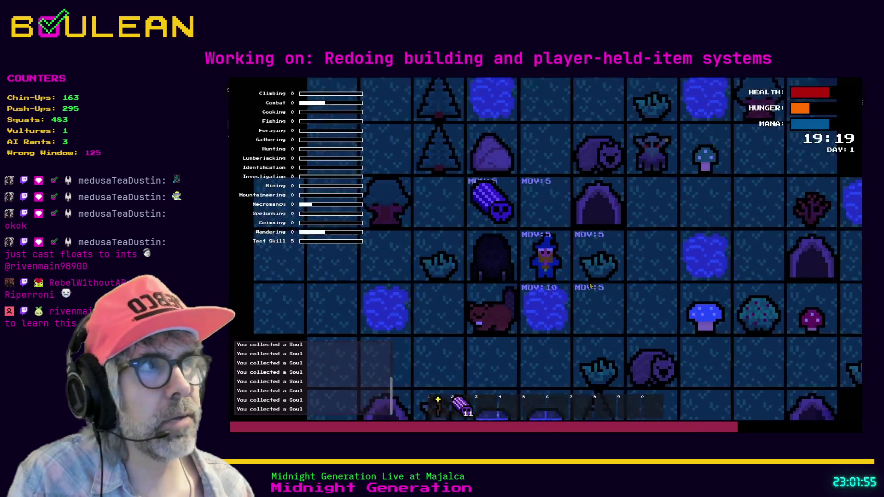
key("e")
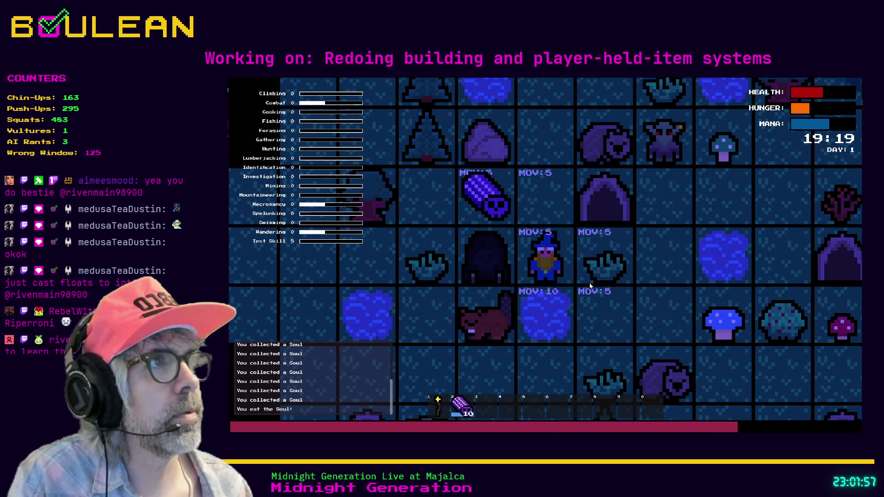
key("e")
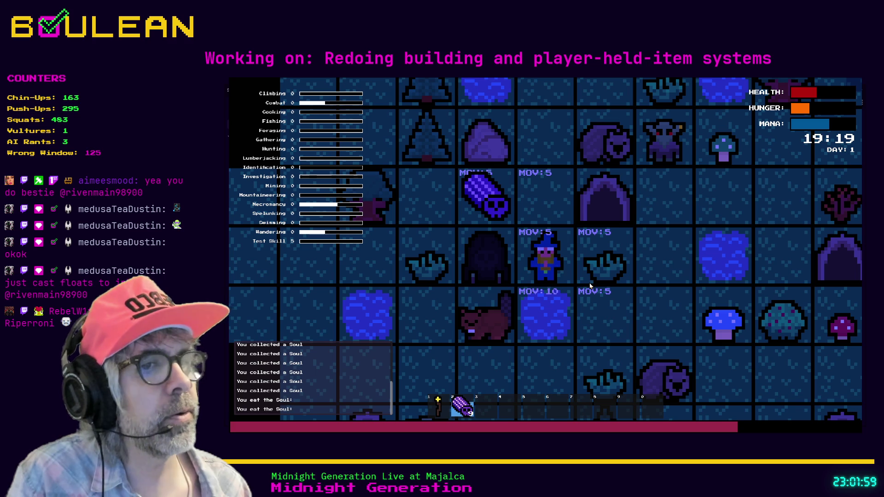
key("e")
key("e")
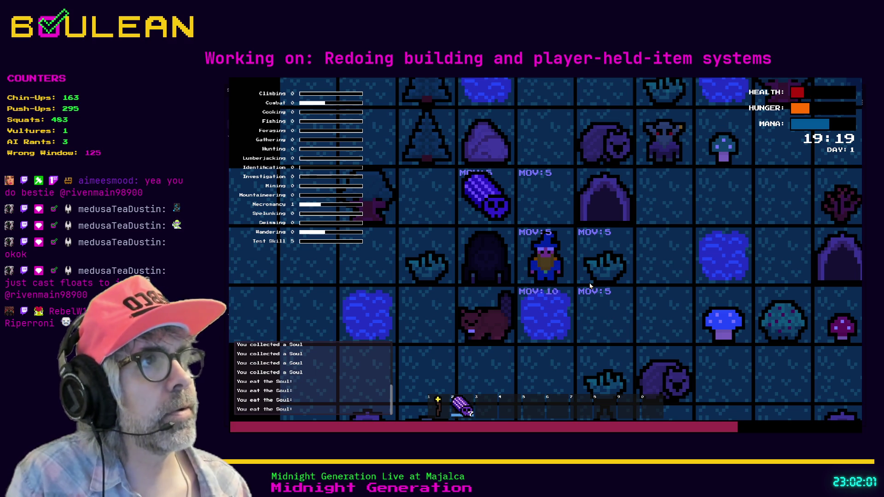
scroll(589, 285, "up", 3)
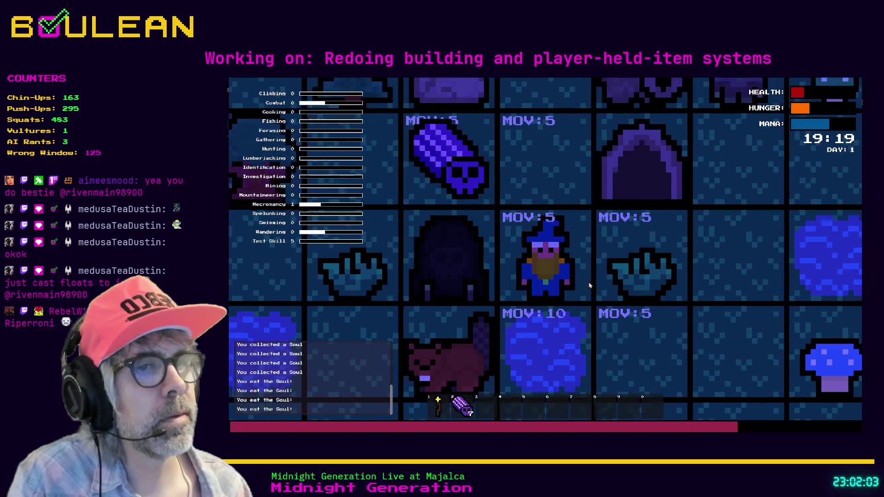
key("e")
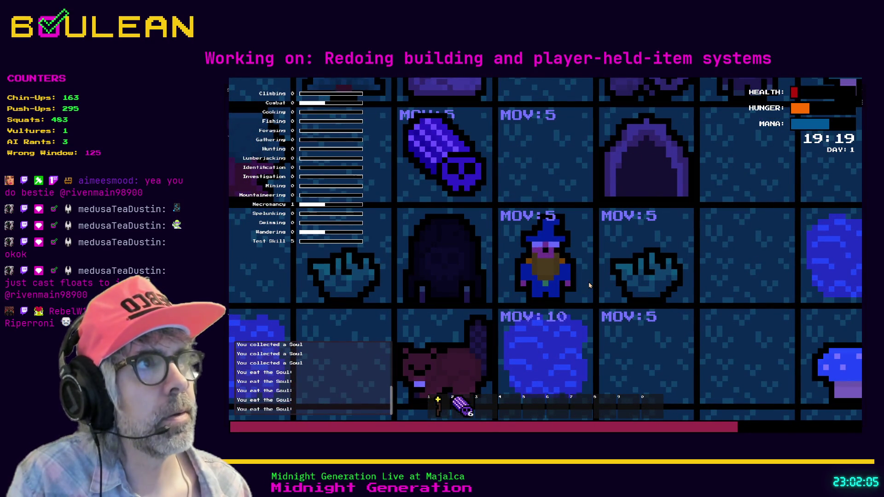
key("e")
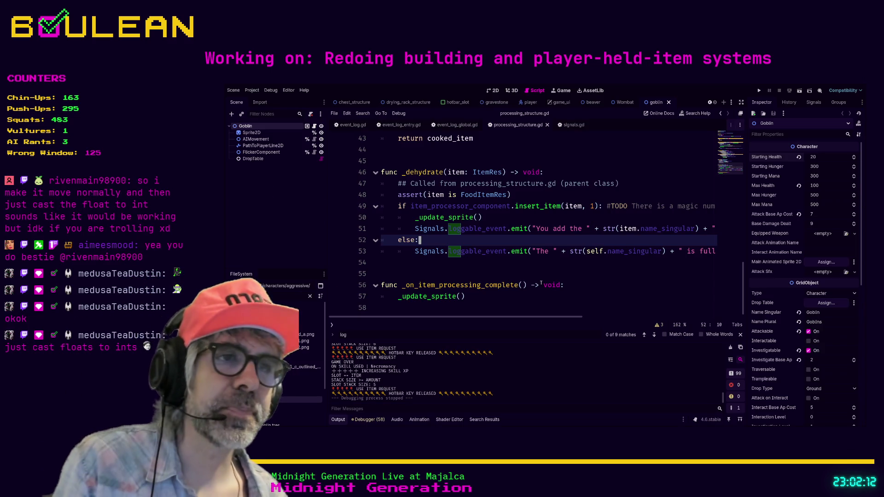
left_click(540, 262)
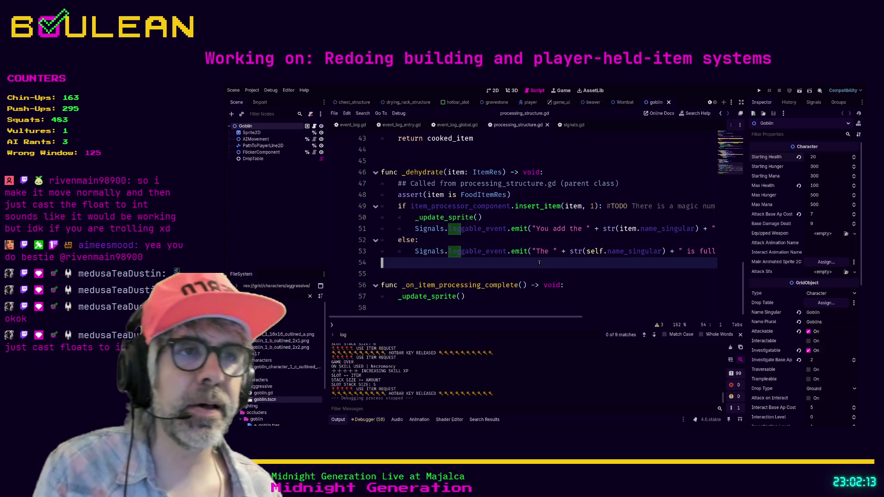
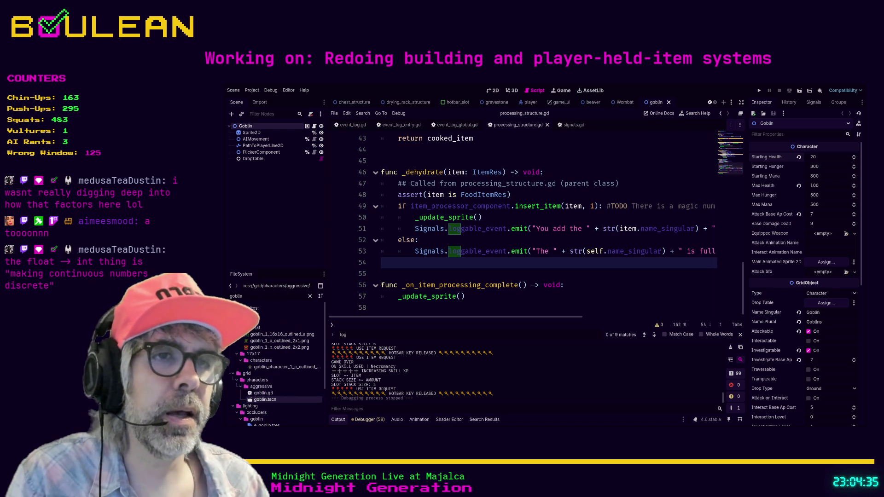
left_click(489, 274)
left_click(455, 263)
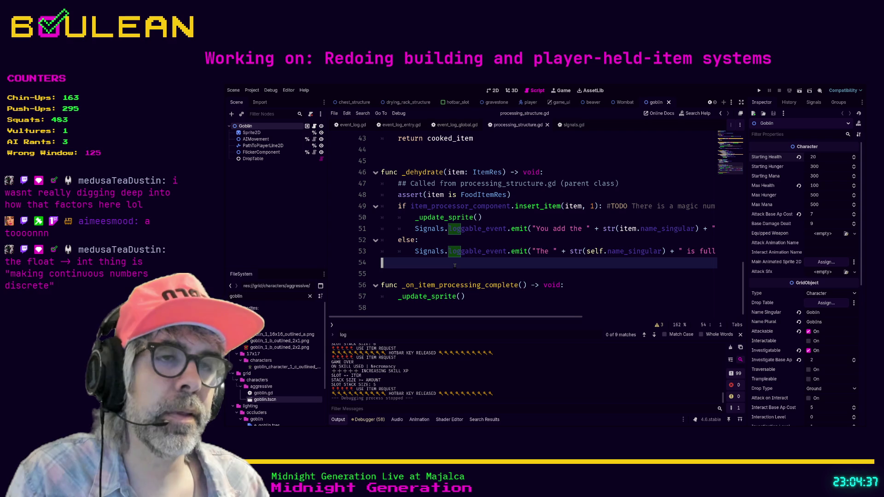